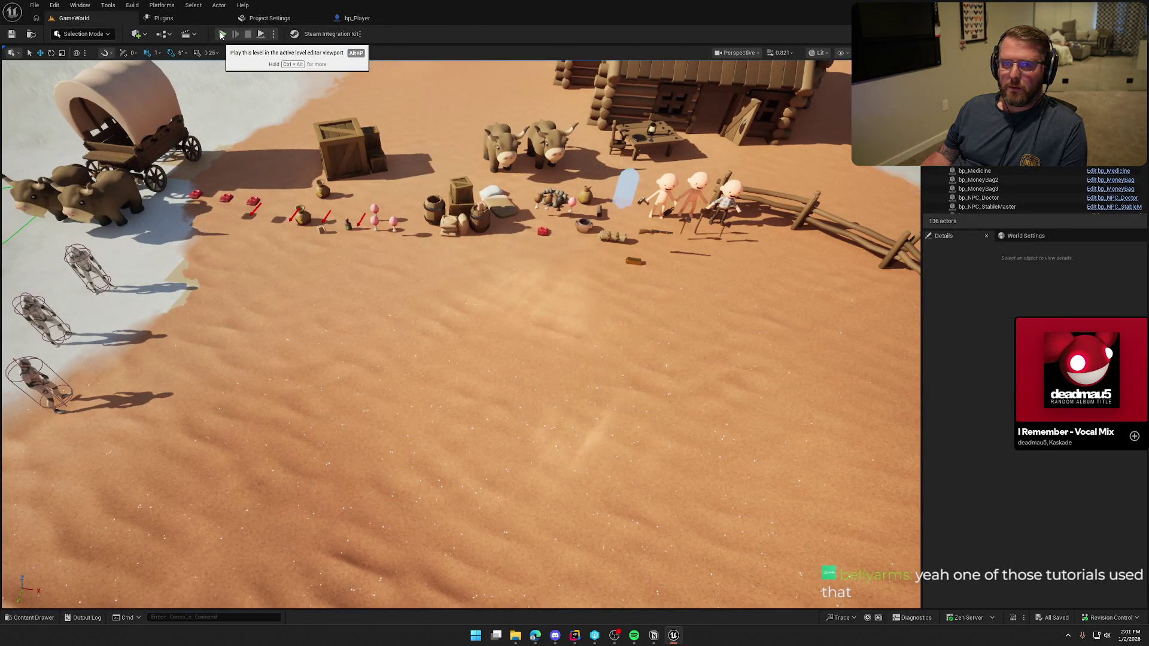
Run a multiplayer play test where the client picks up a drumstick and drops it on the sand
left_click(221, 34)
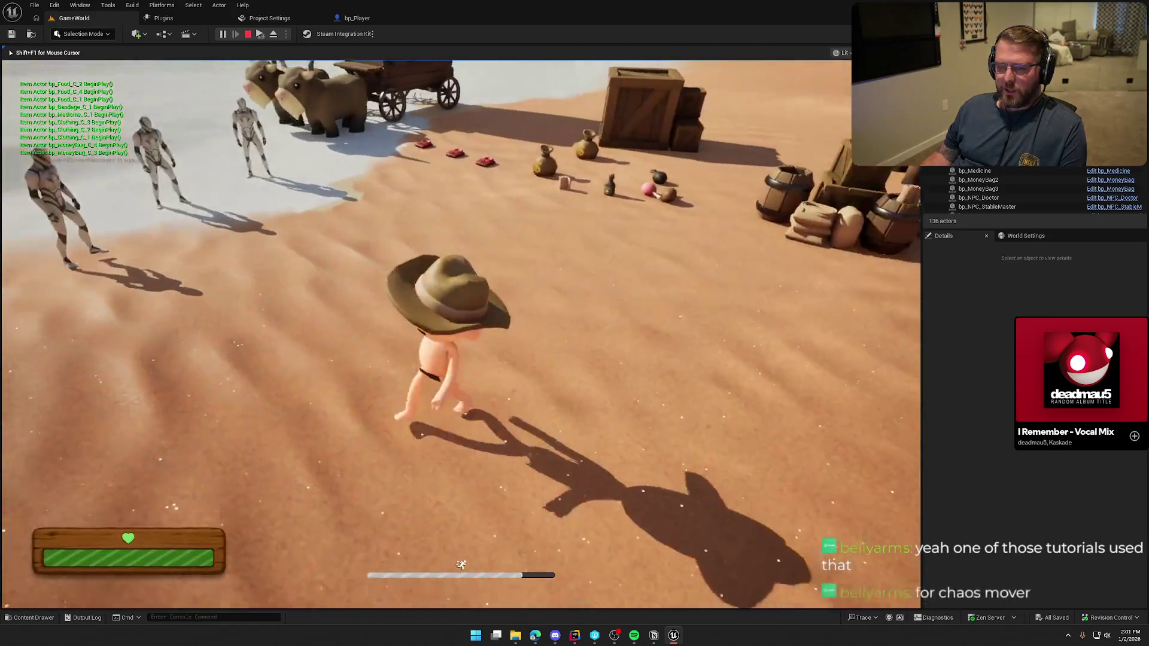
key("super")
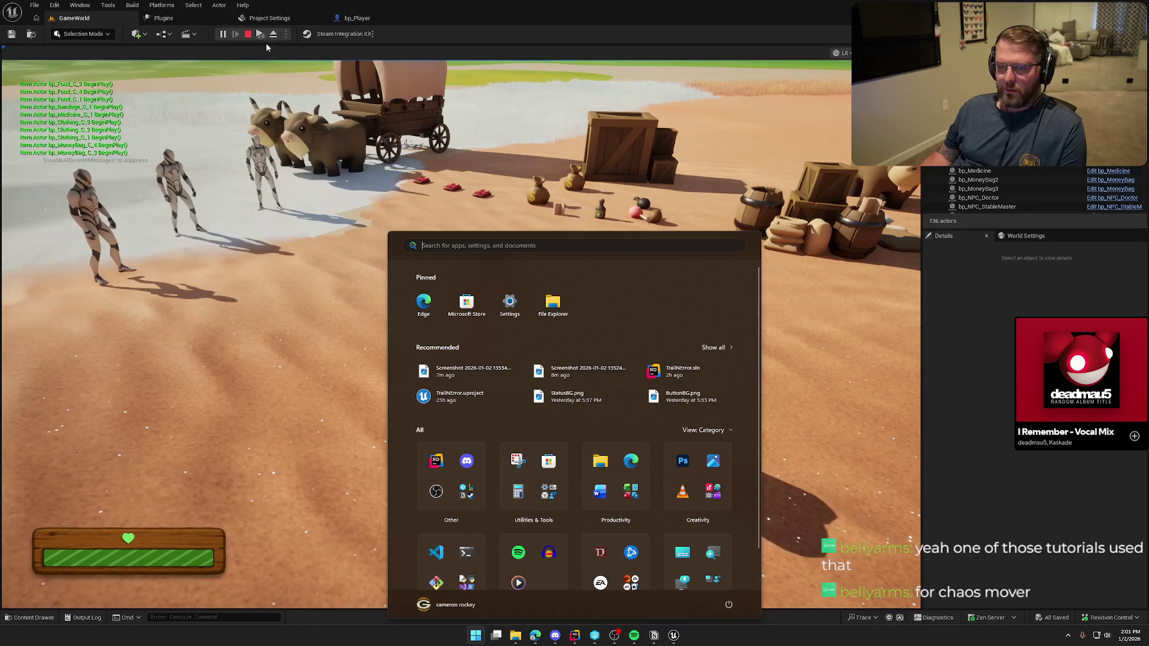
key("super")
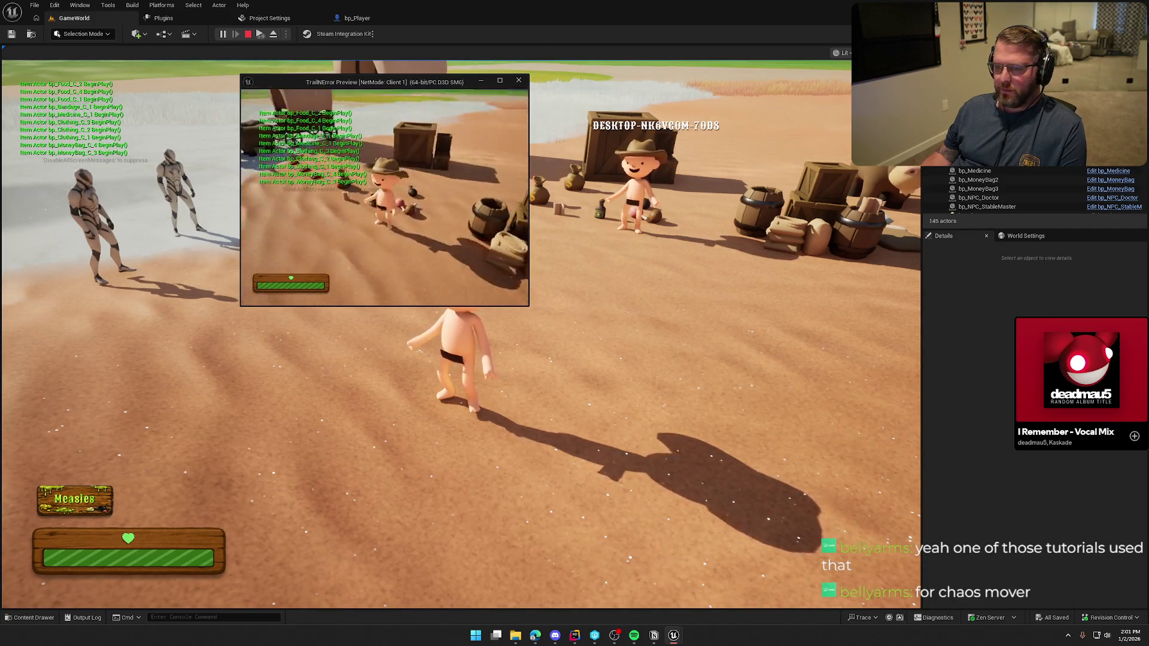
key("w")
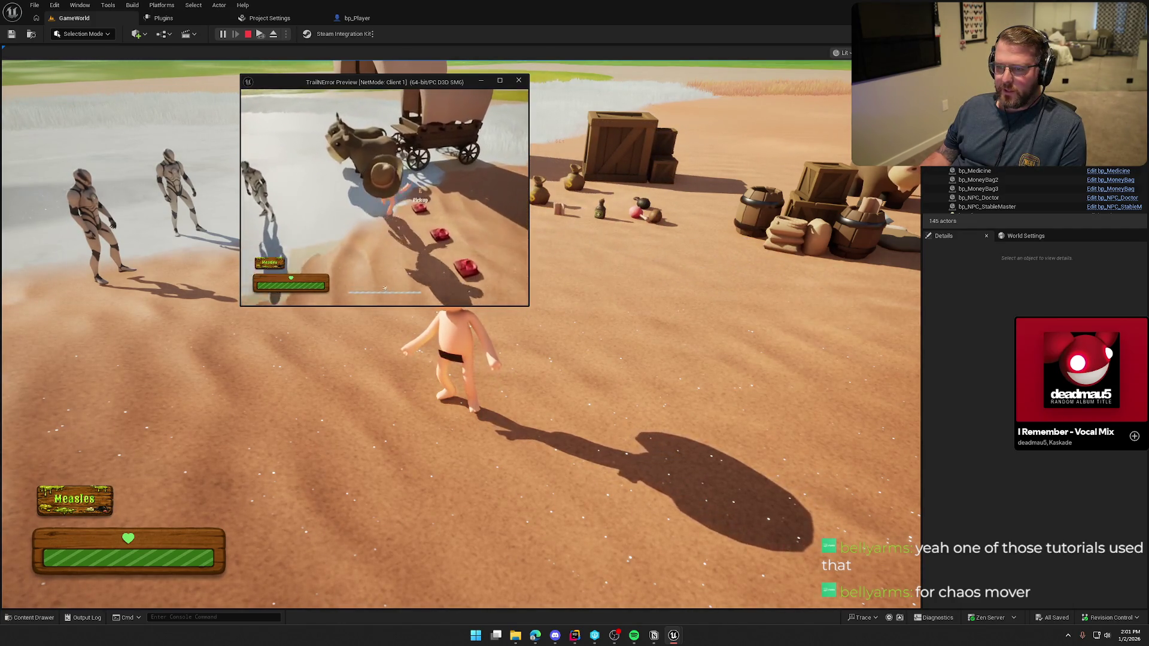
key("w")
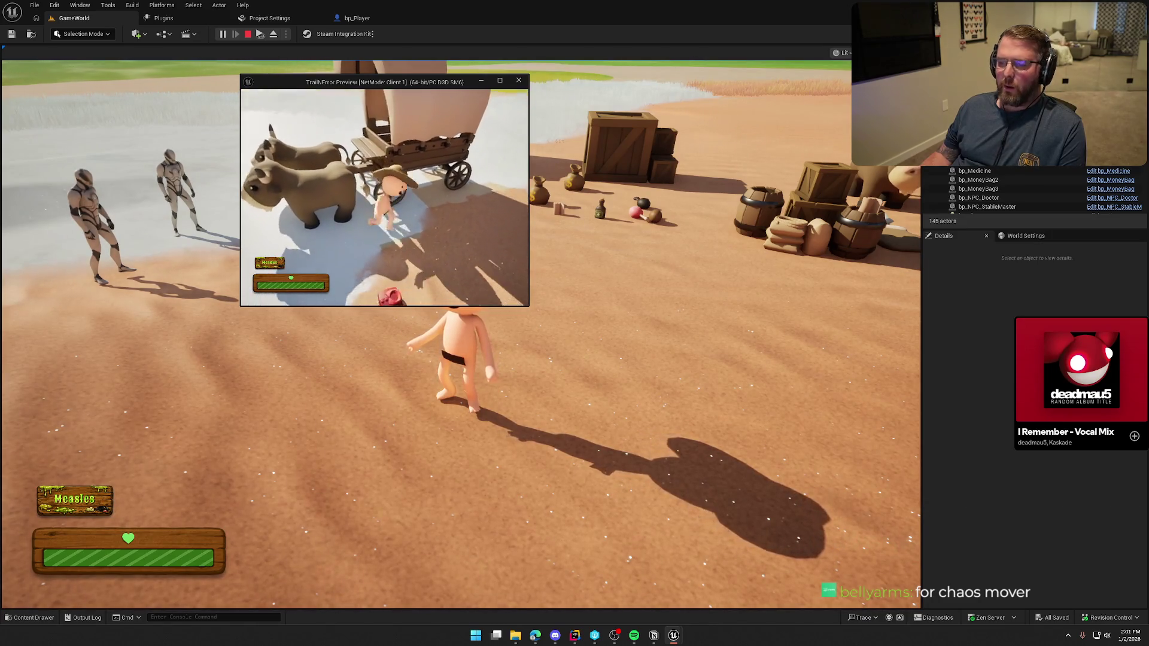
key("w")
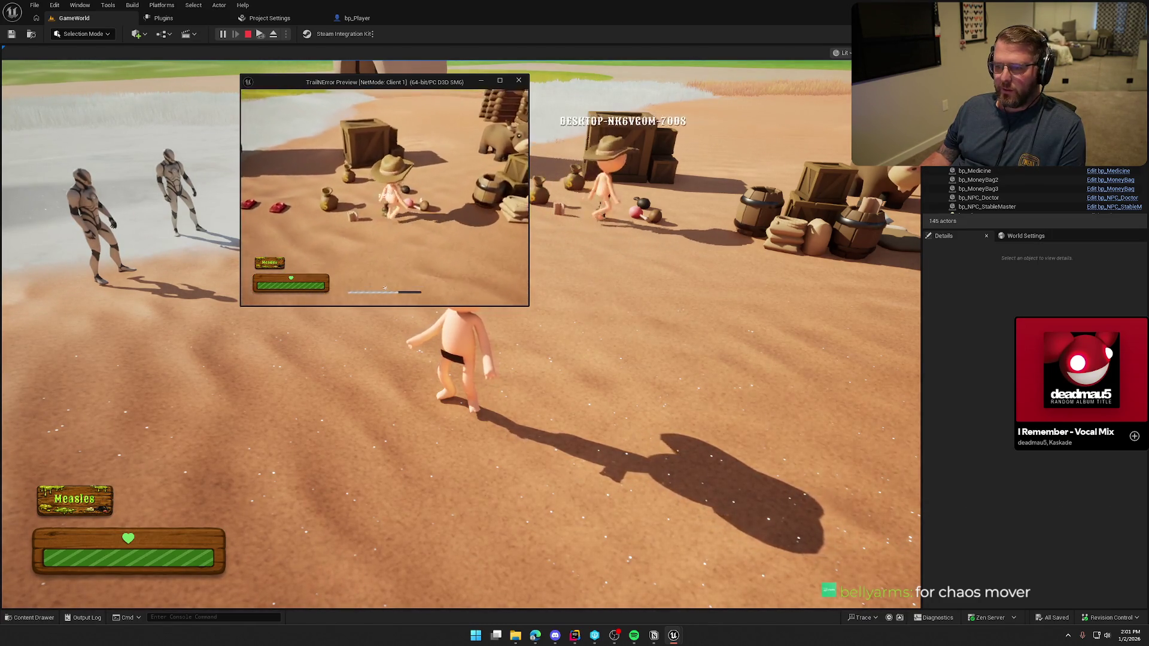
key("e")
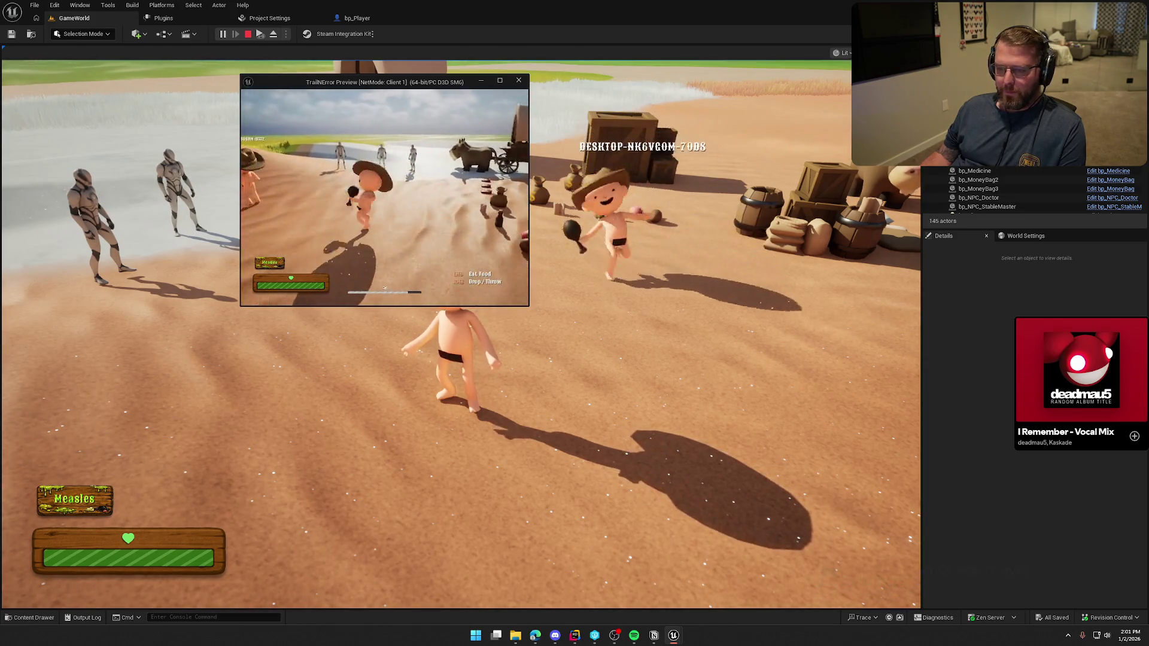
right_click(385, 289)
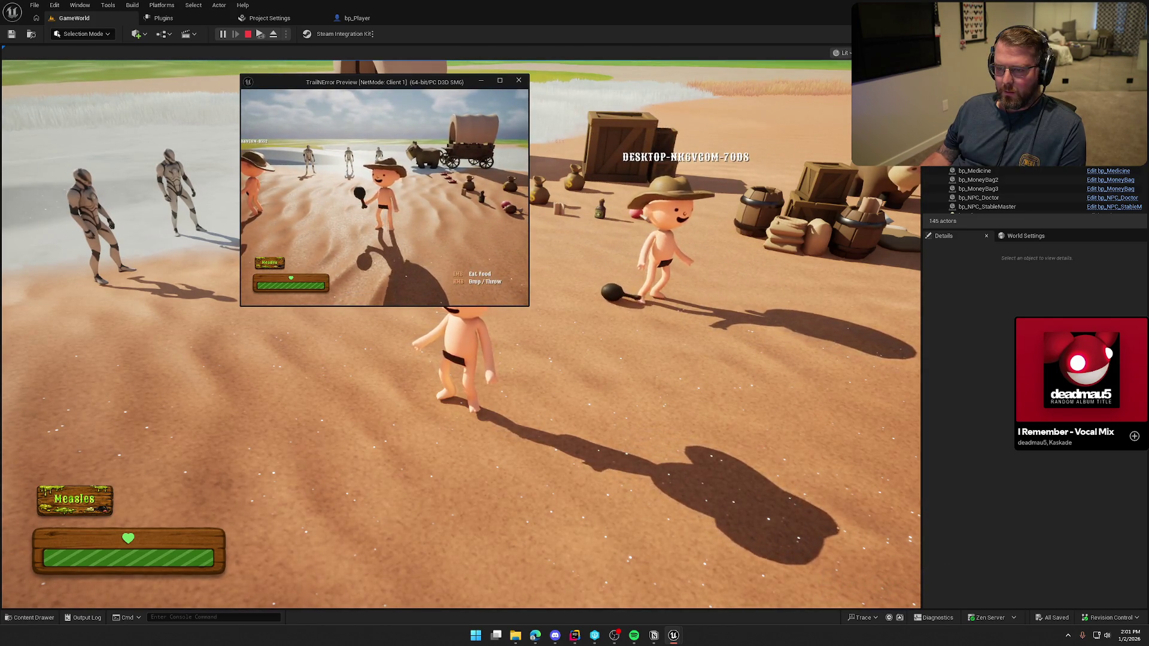
key("s")
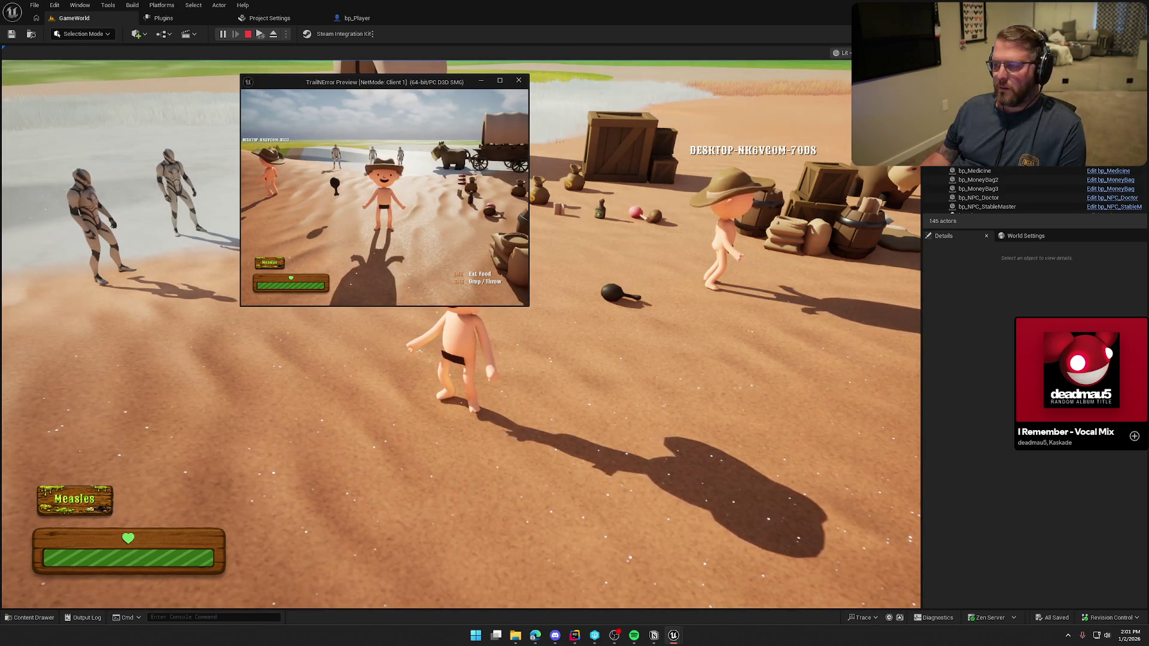
key("w")
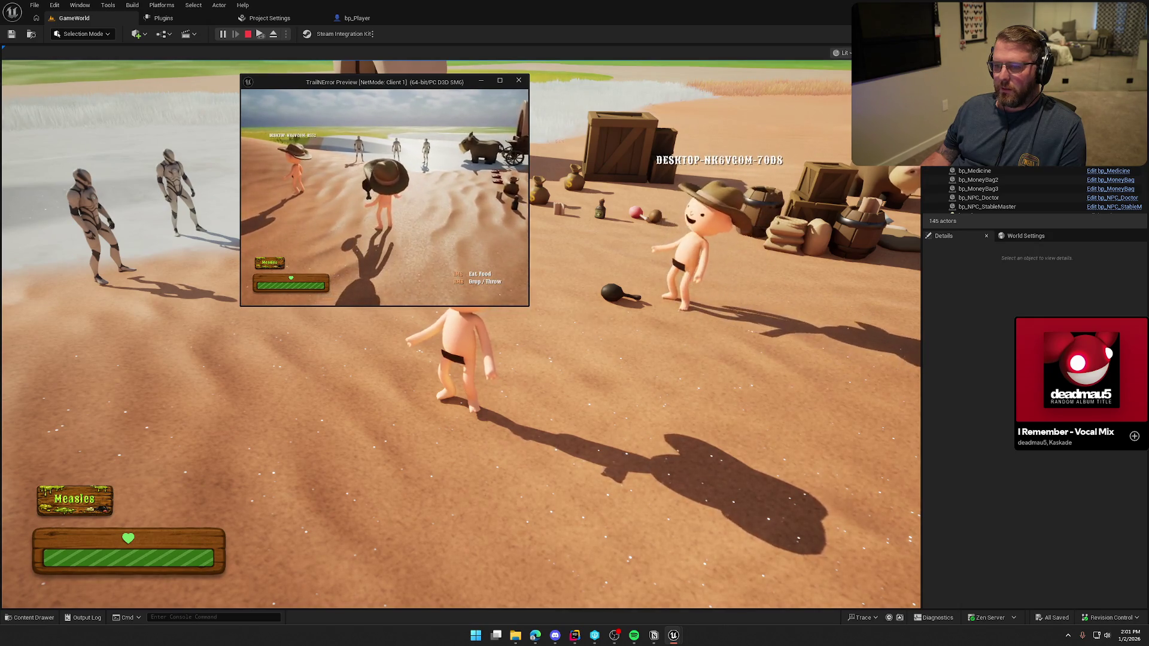
key("s")
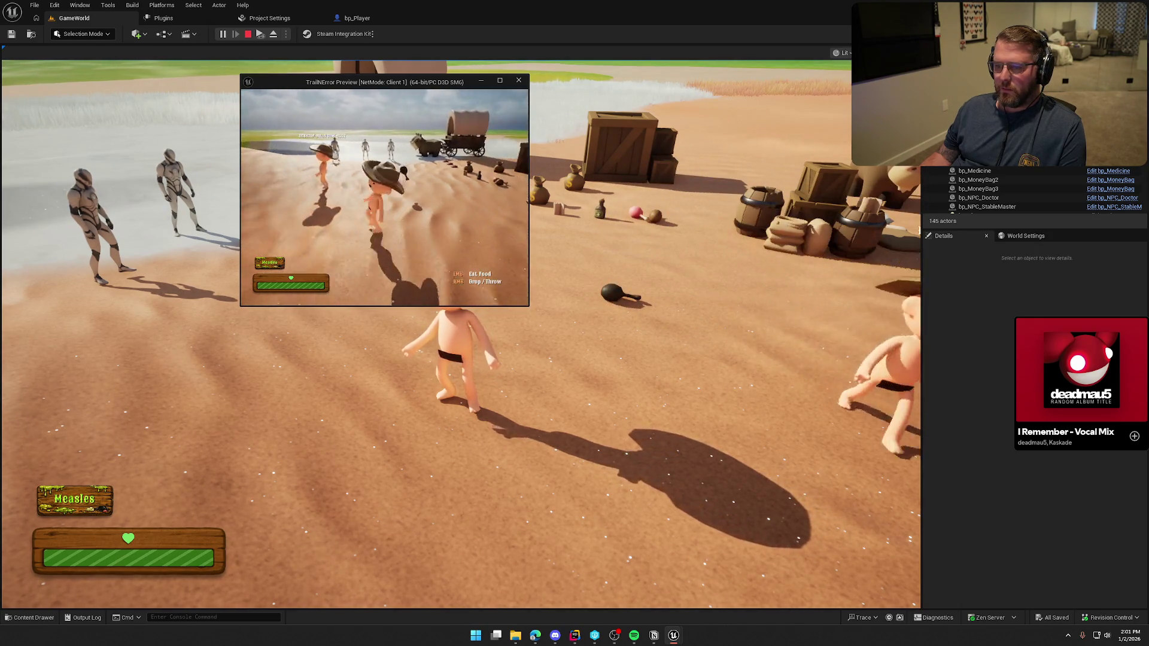
key("Escape")
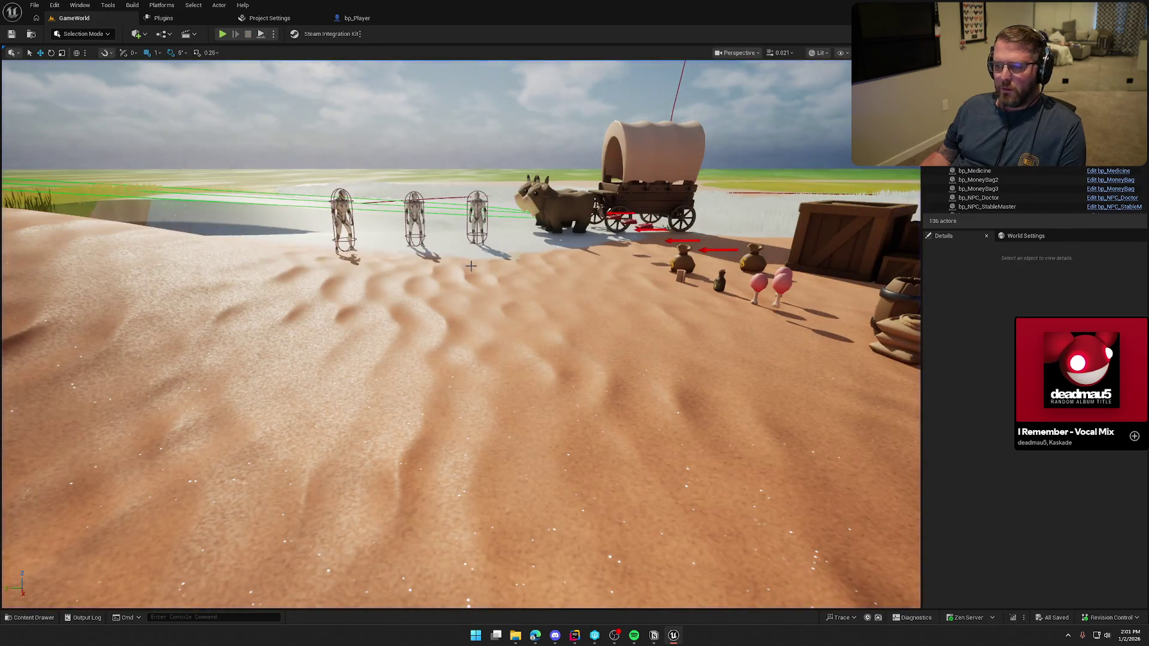
Fly around the wagon camp, adjust bp_WagonDriver, deselect it and start a new play test
key("s")
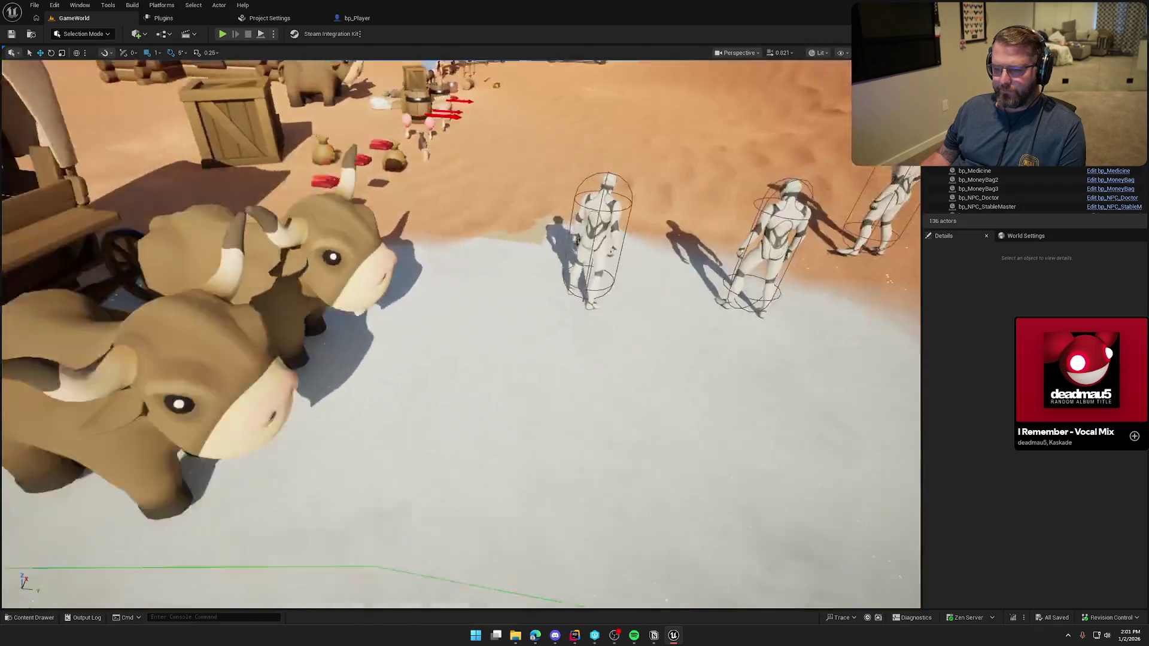
key("ctrl+space")
left_click(554, 232)
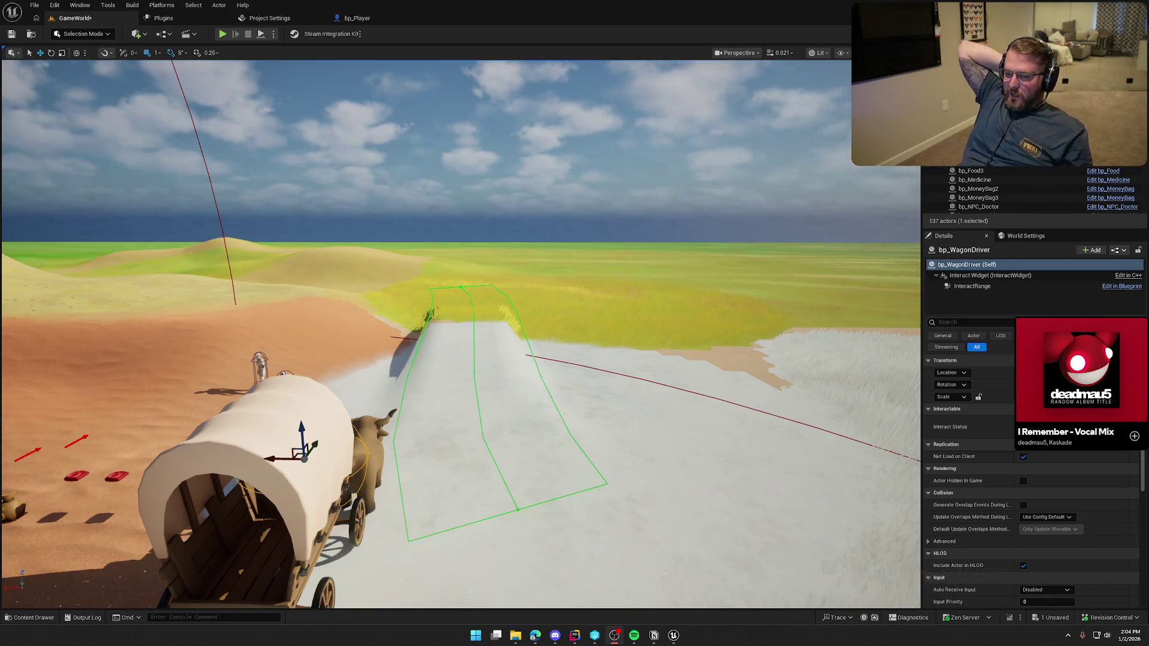
mouse_move(472, 247)
left_mouse_down()
mouse_move(472, 311)
mouse_move(311, 318)
mouse_move(388, 299)
mouse_move(455, 305)
mouse_move(374, 299)
left_mouse_up()
key("Escape")
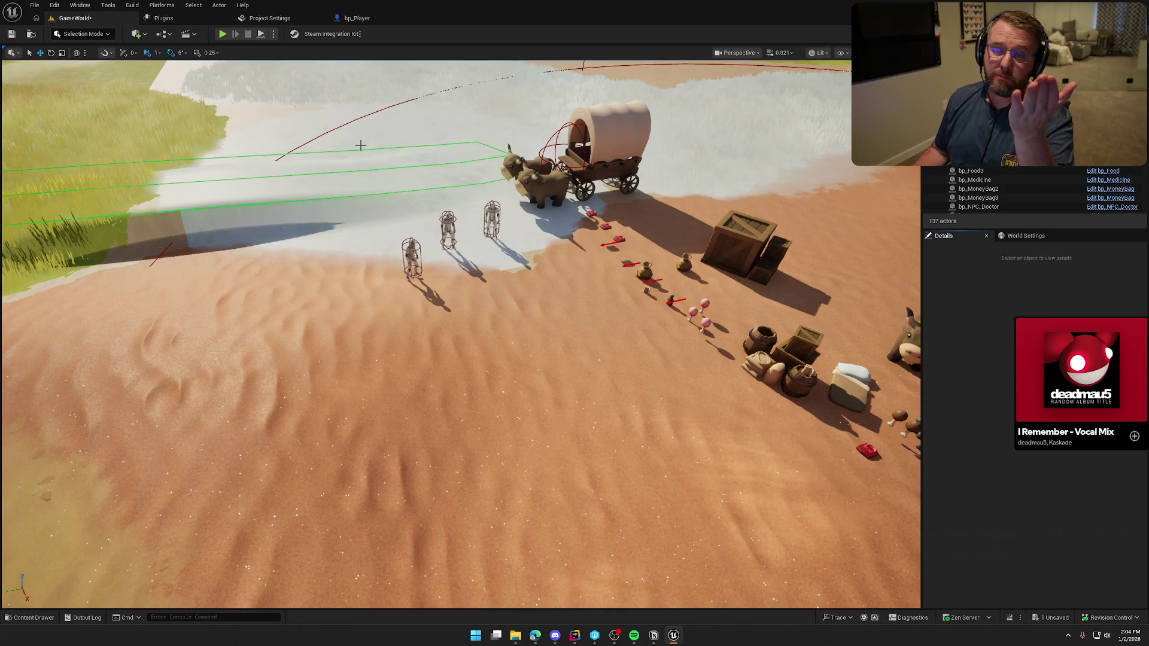
left_click(222, 34)
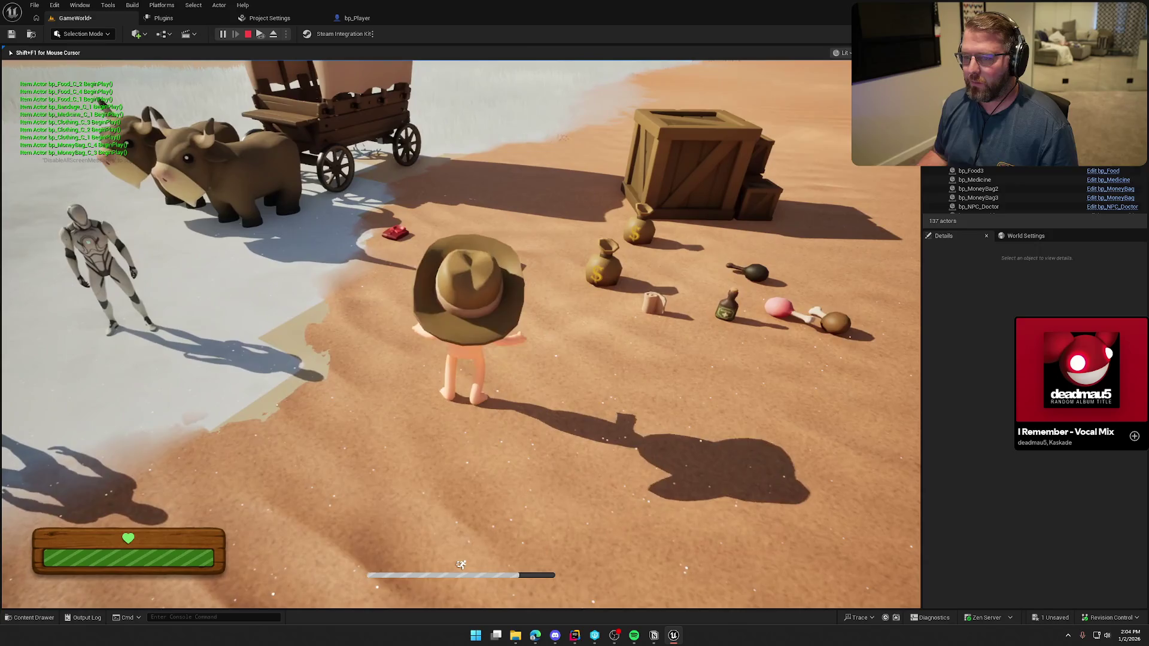
Walk the player to the ox wagon, board it with E, steer left, then stop PIE
key("s")
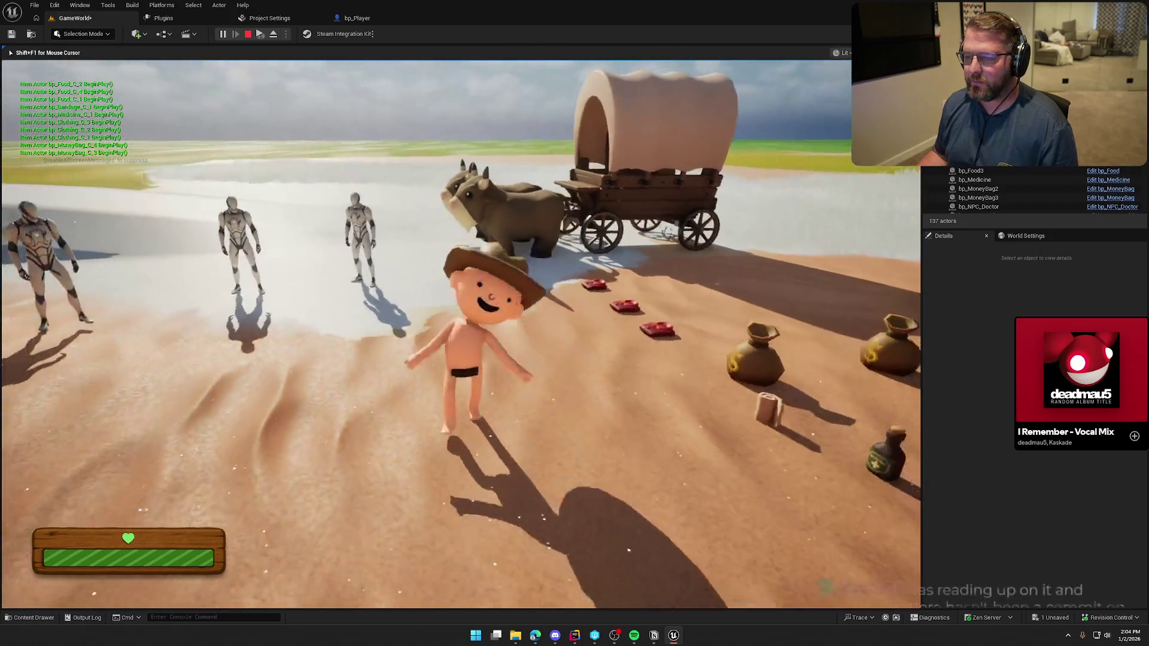
key("w")
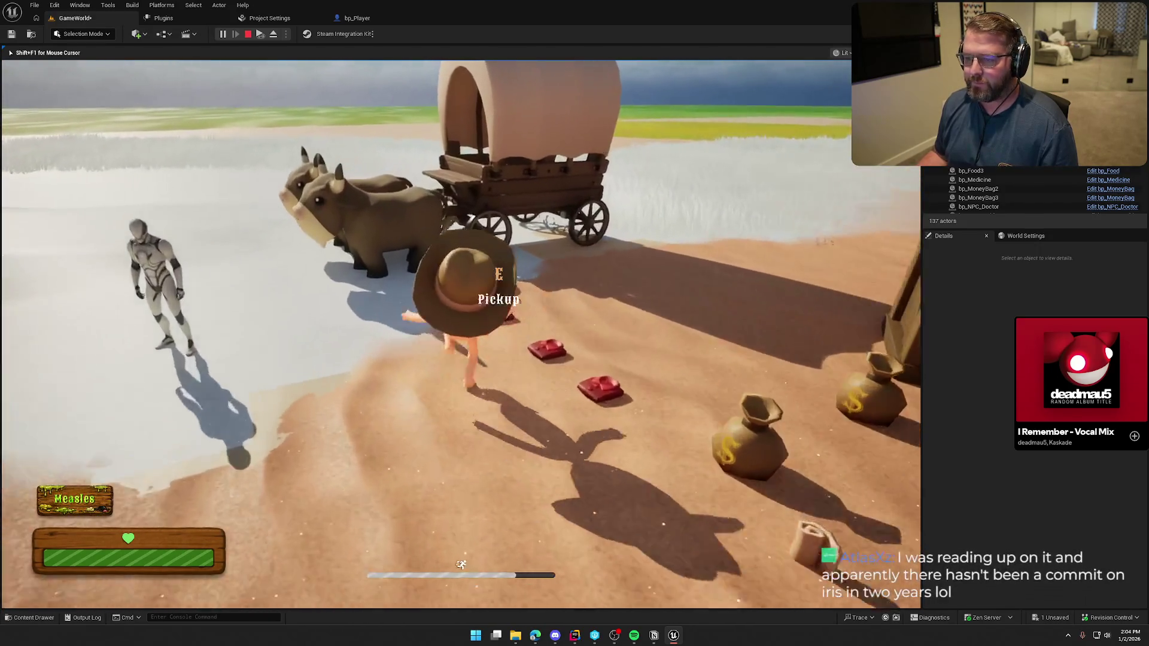
key("e")
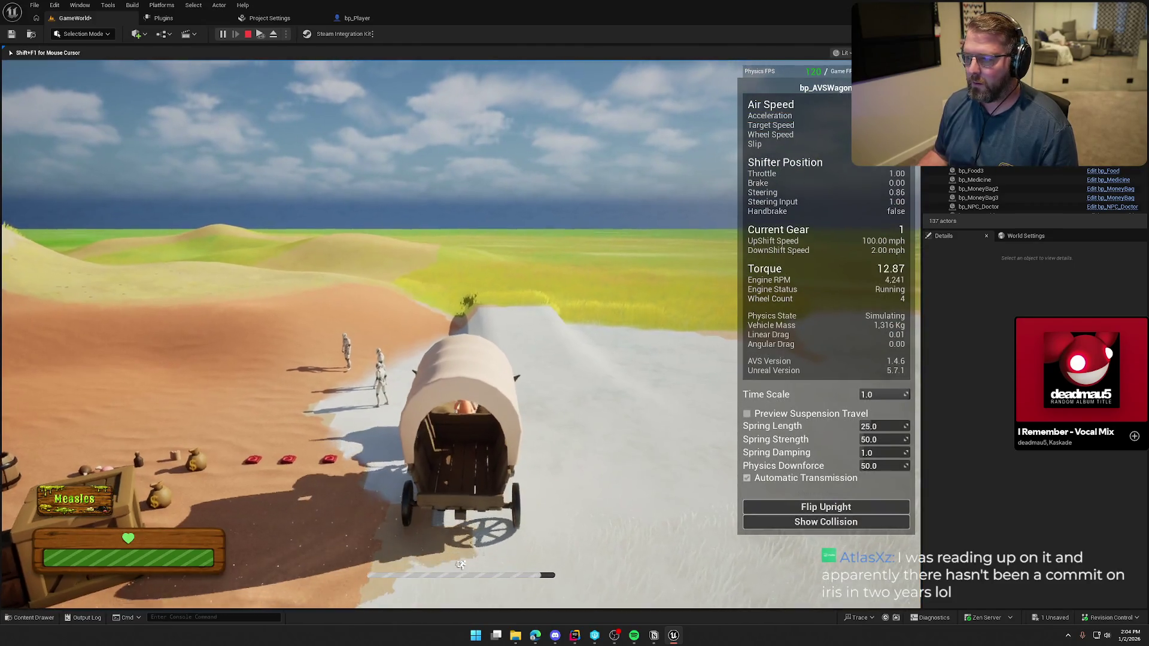
key("a")
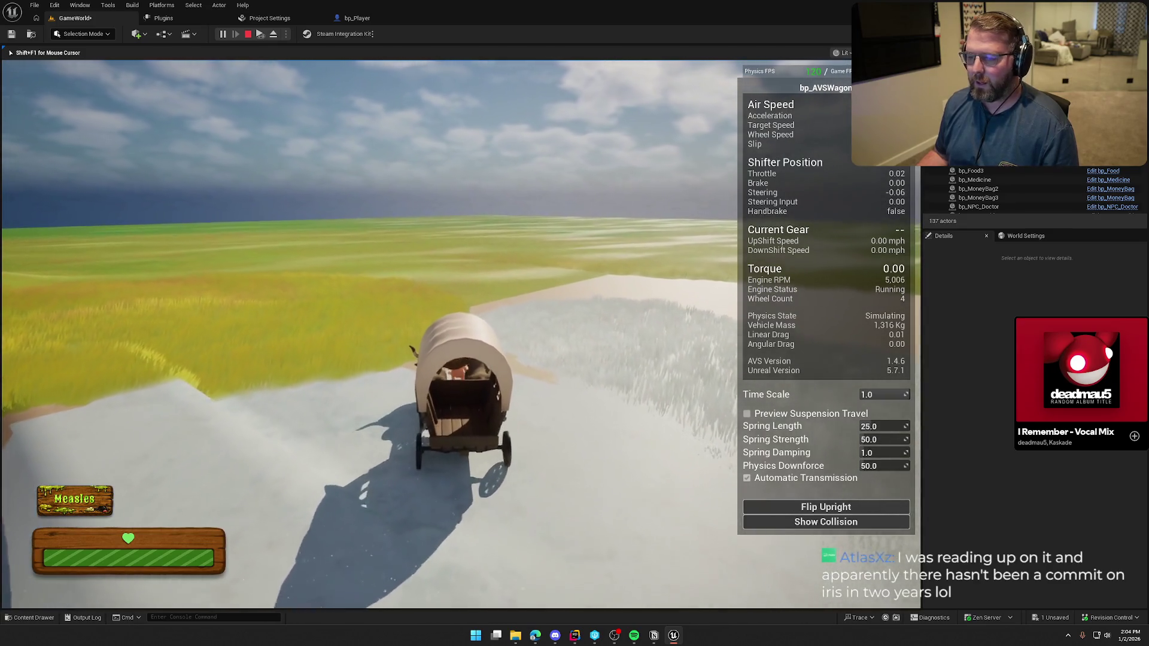
key("Escape")
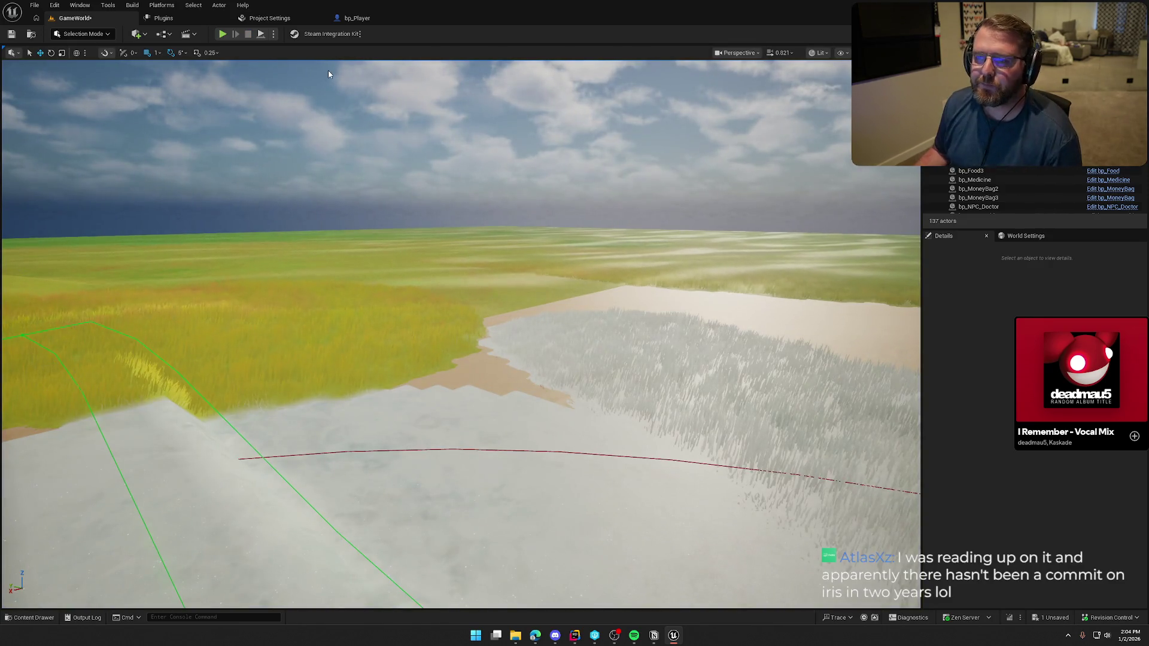
Close the Project Settings, Plugins and bp_Player tabs and clear the asset selection
left_click(263, 19)
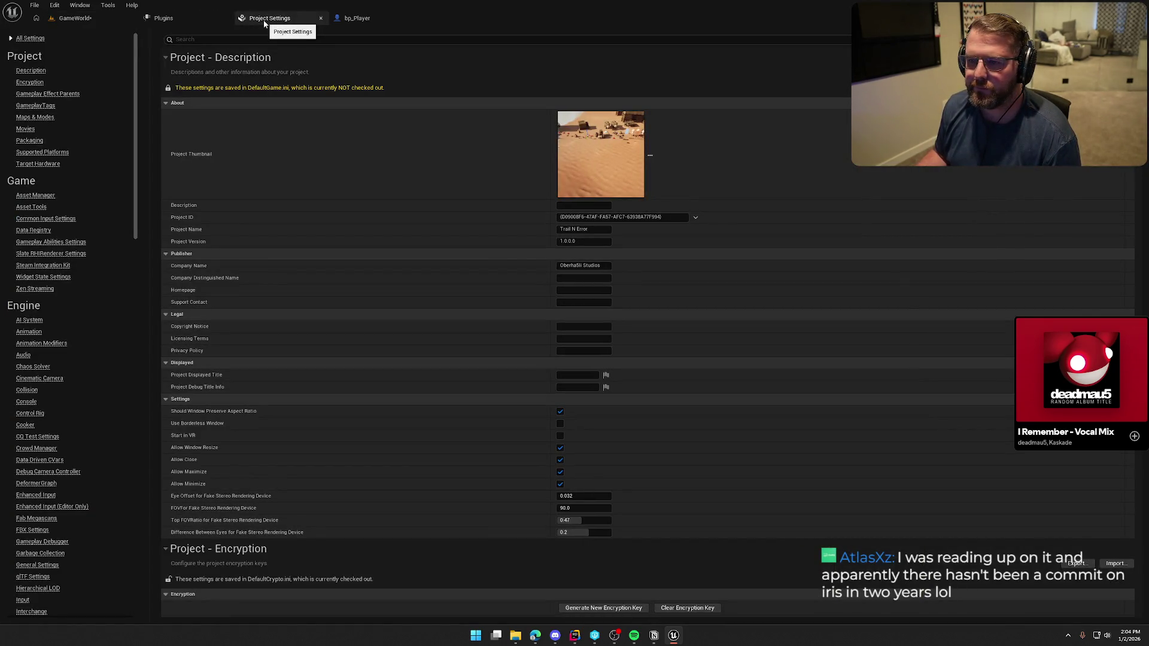
middle_click(264, 18)
left_click(167, 18)
middle_click(172, 18)
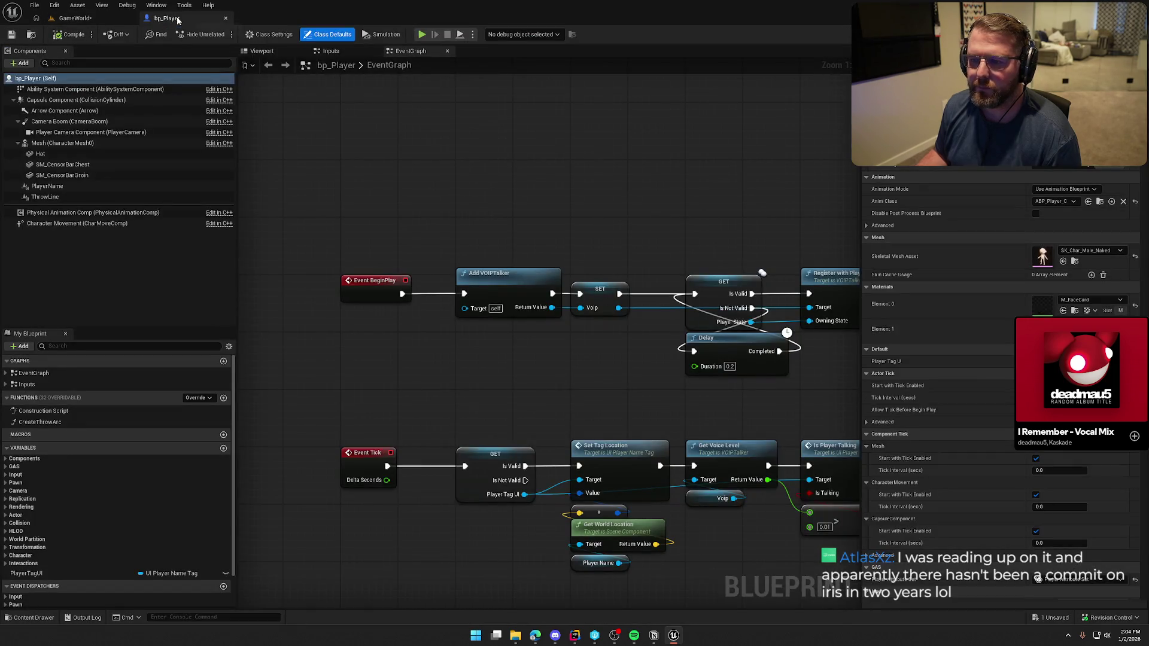
middle_click(200, 23)
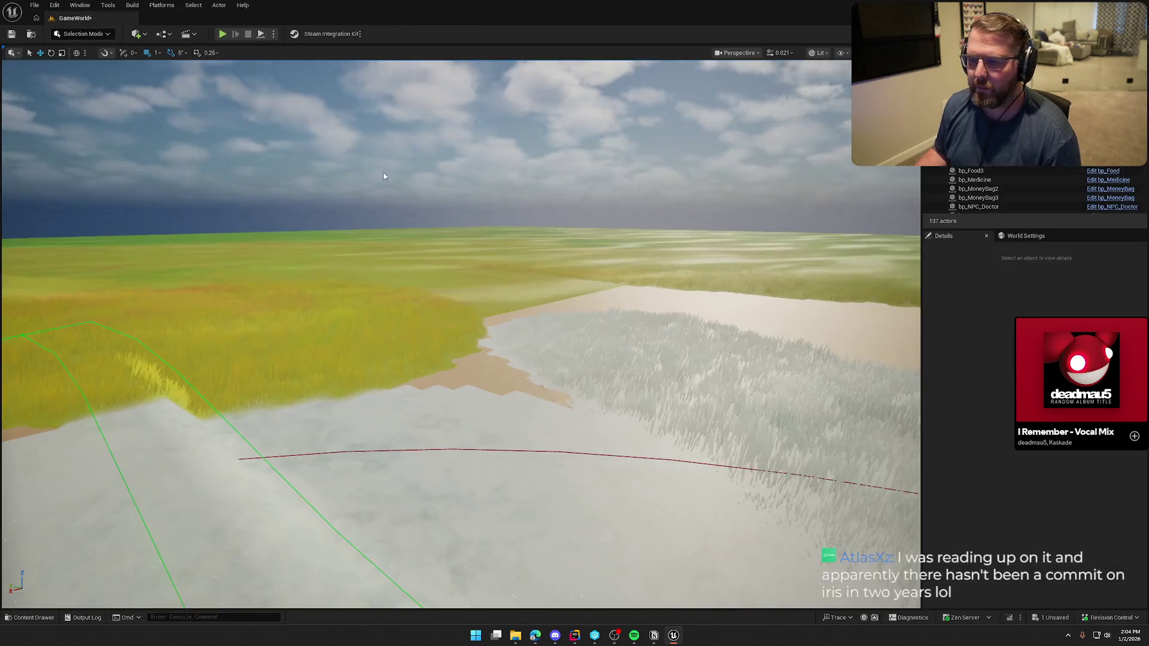
left_click(494, 566)
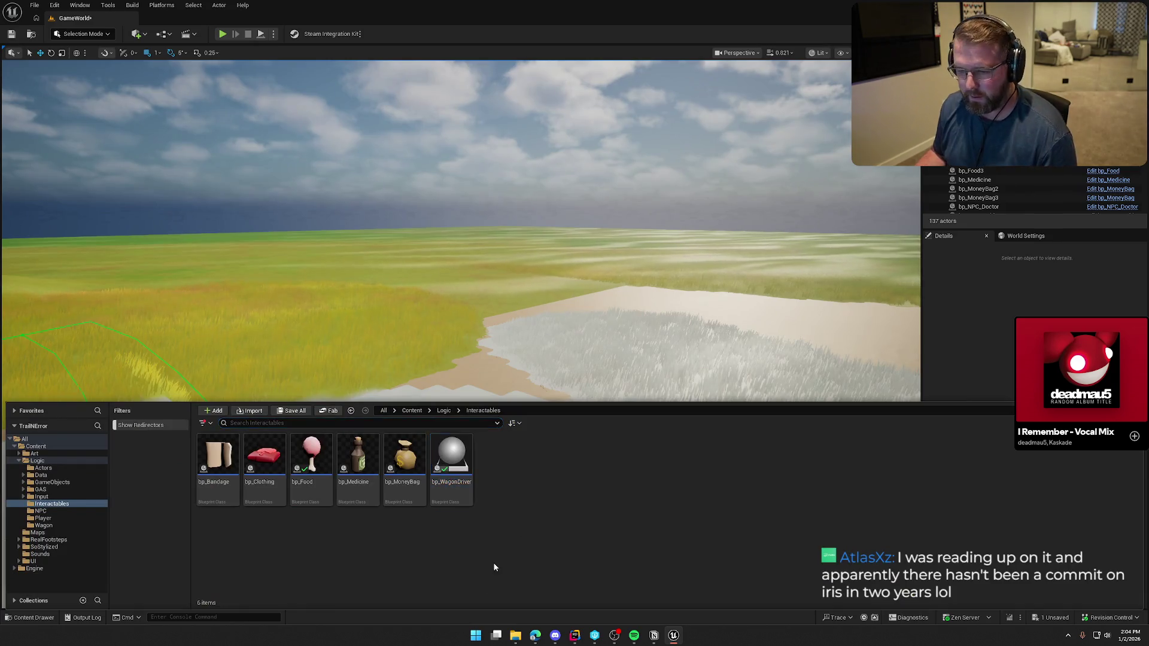
Open the bp_MoneyBag Blueprint and jump to its parent class PickupActor.h in Rider
left_click(575, 635)
key("Escape")
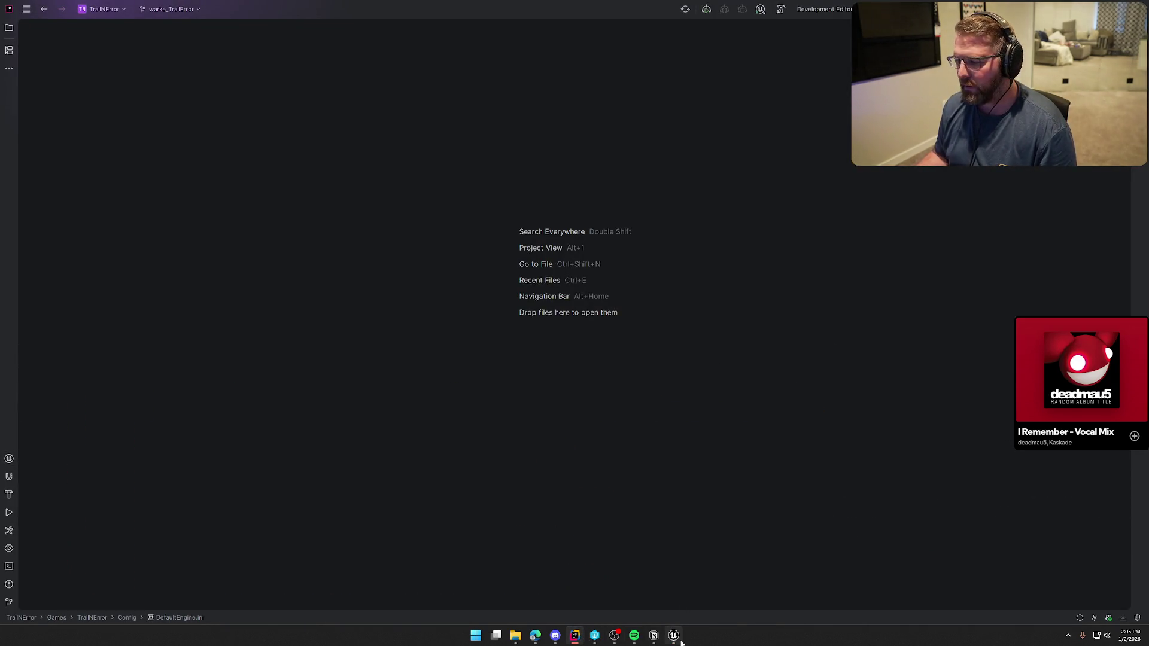
left_click(681, 640)
left_click(452, 458)
left_click(410, 455)
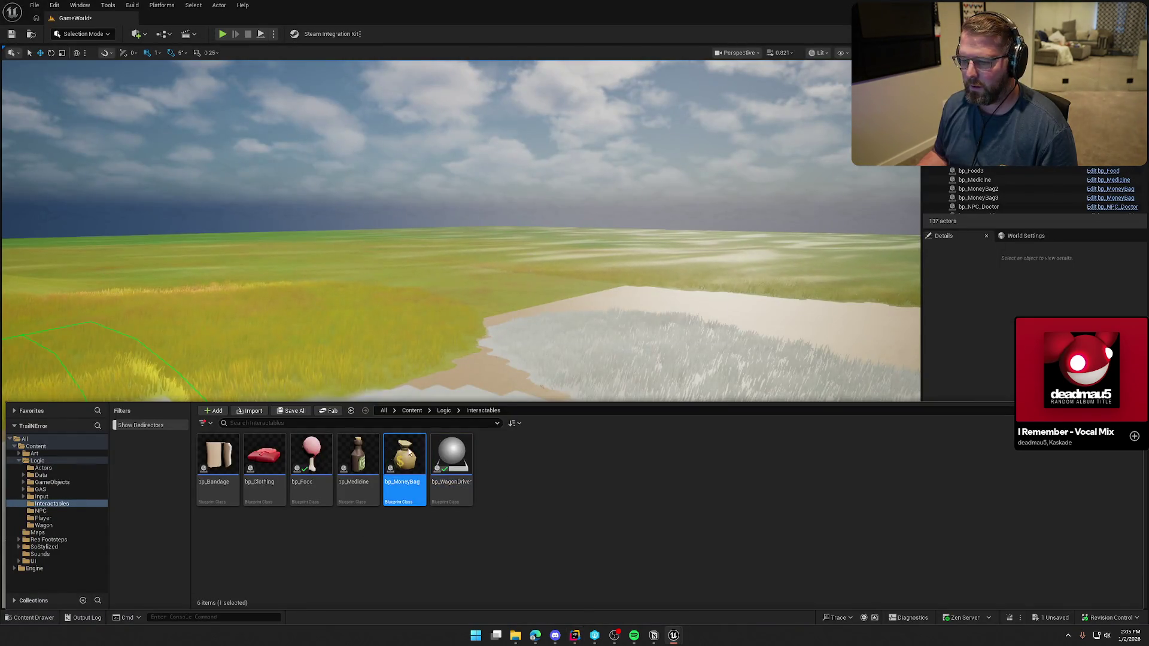
double_click(410, 455)
left_click(798, 148)
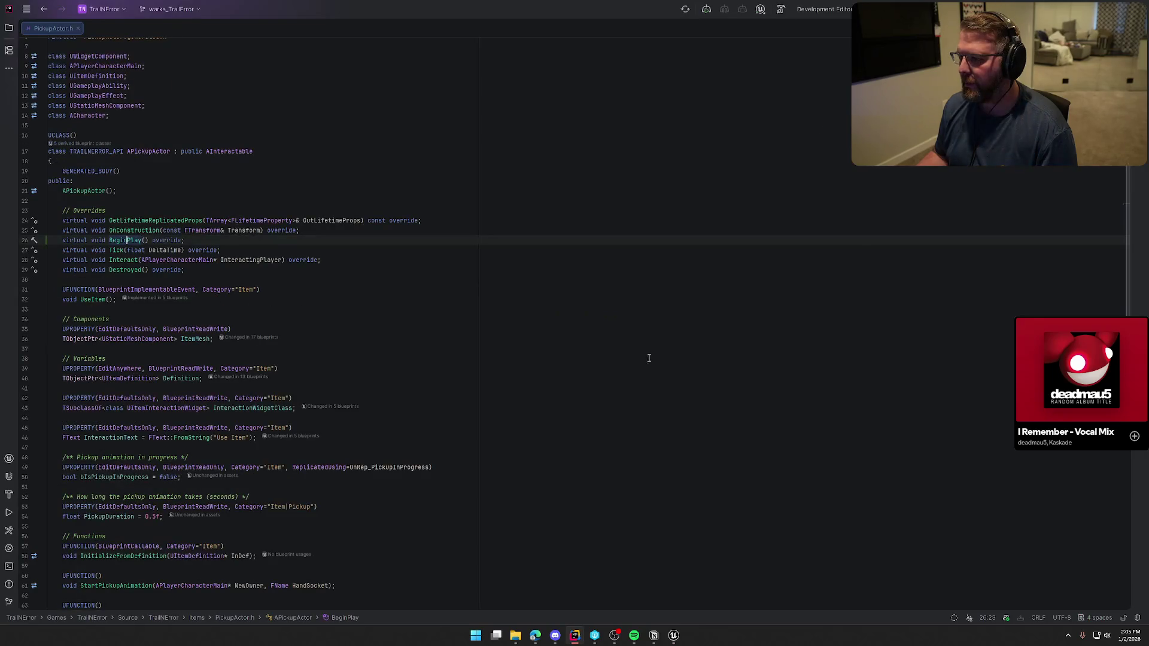
Delete the GEngine AddOnScreenDebugMessage block from BeginPlay in PickupActor.cpp
left_click(126, 241, "ctrl")
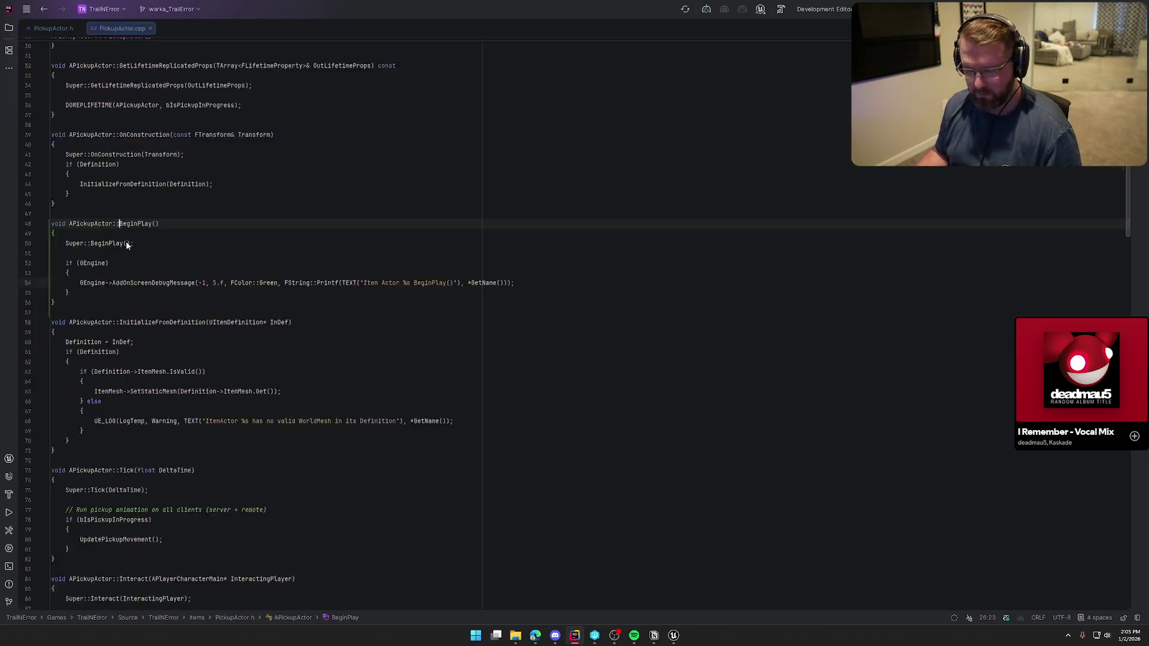
left_click_drag(76, 307, 63, 275)
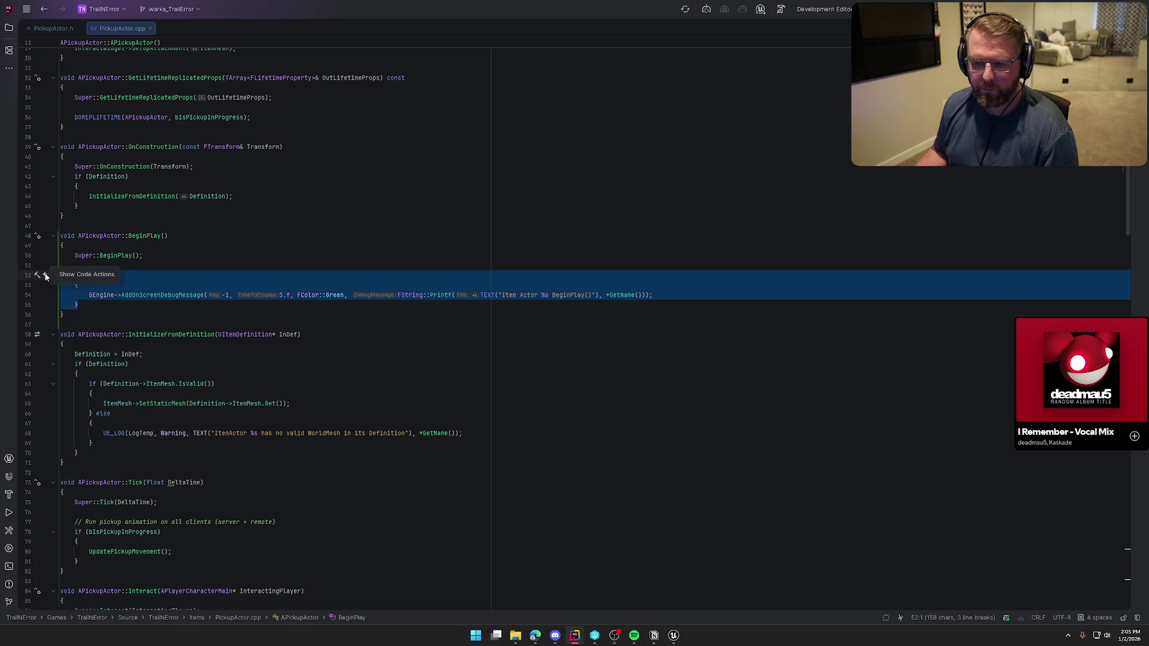
key("BackSpace")
key("BackSpace")
key("BackSpace")
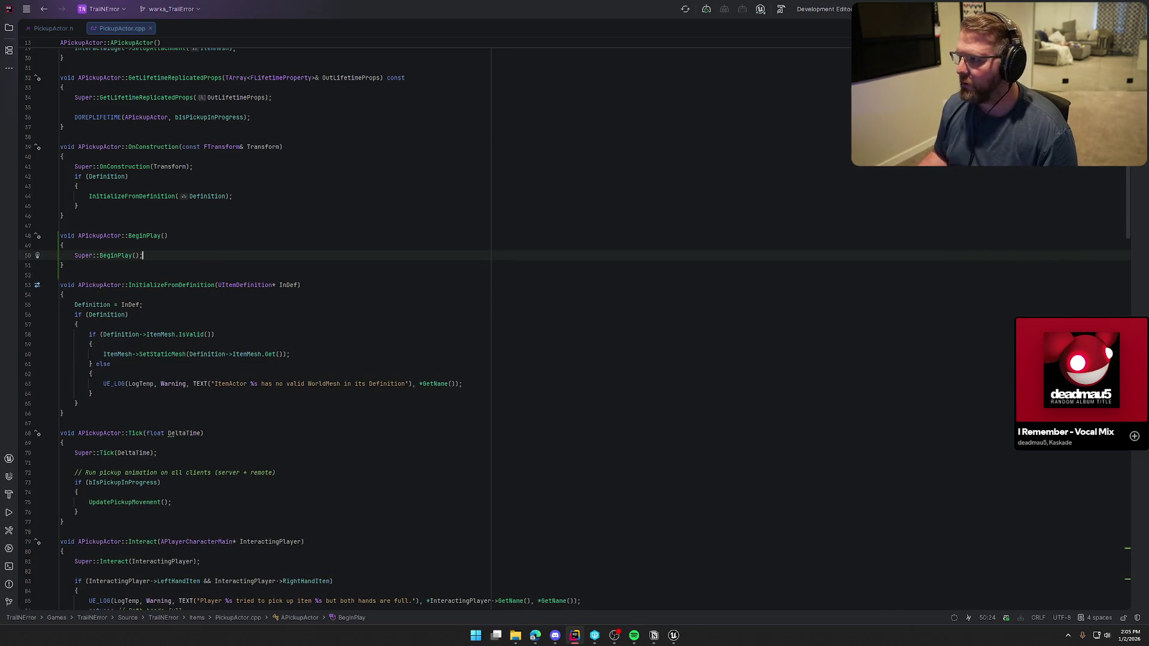
Save the GameWorld map in Unreal, then close the PickupActor source tabs in Rider
mouse_move(673, 635)
left_click(720, 589)
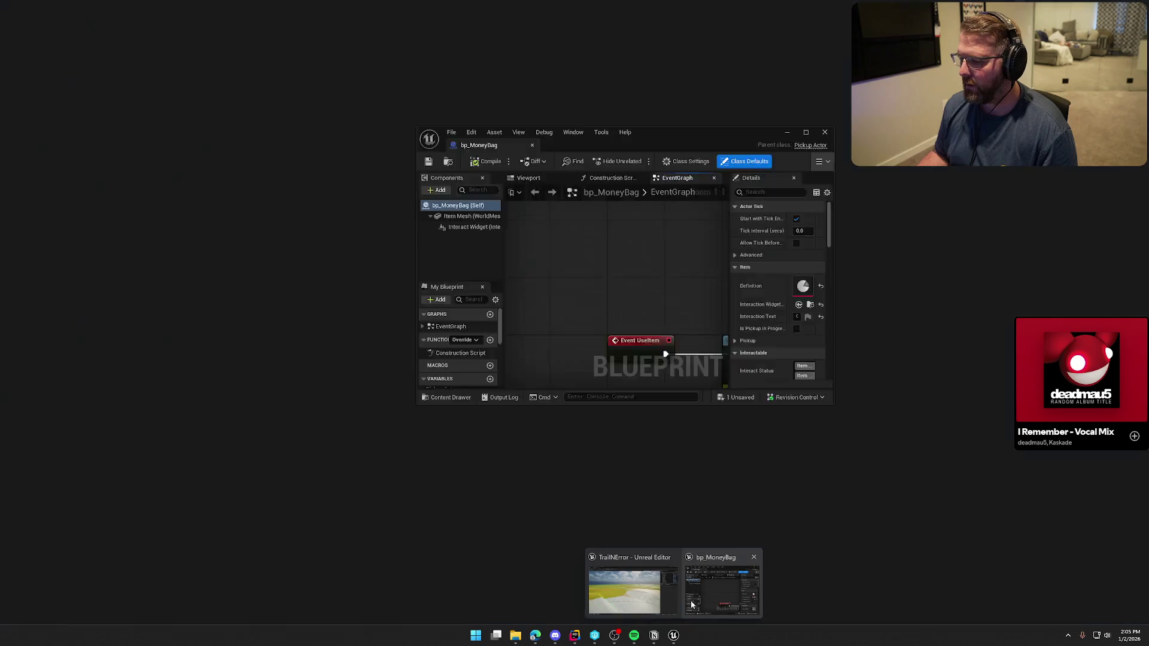
key("ctrl+shift+s")
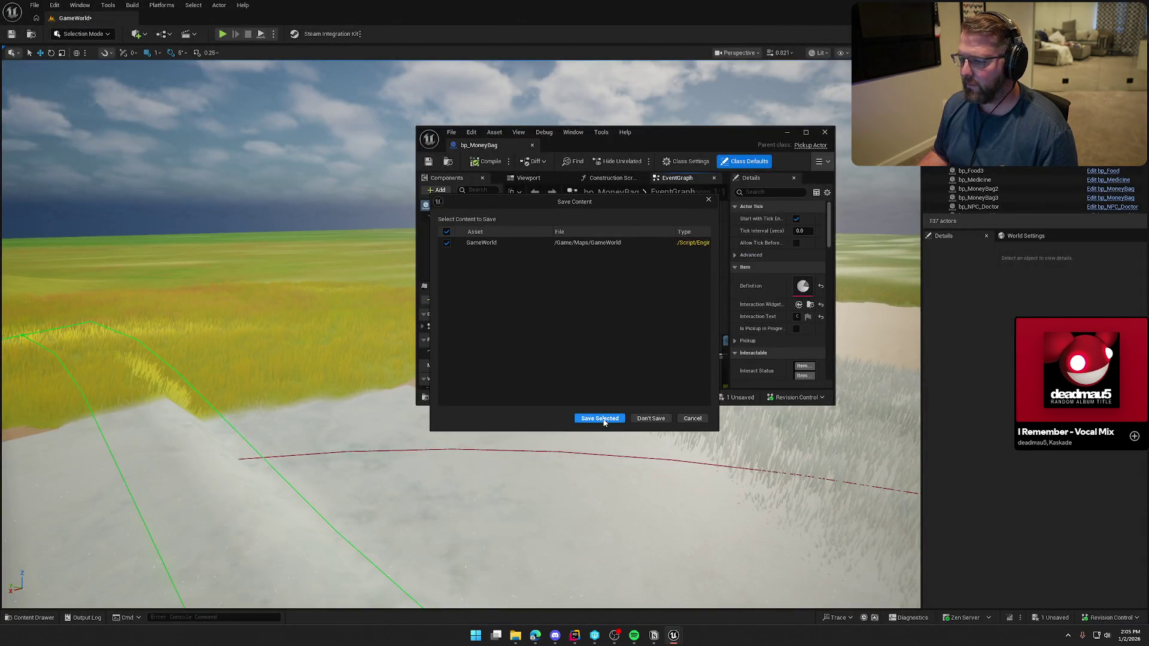
left_click(599, 418)
key("alt+Tab")
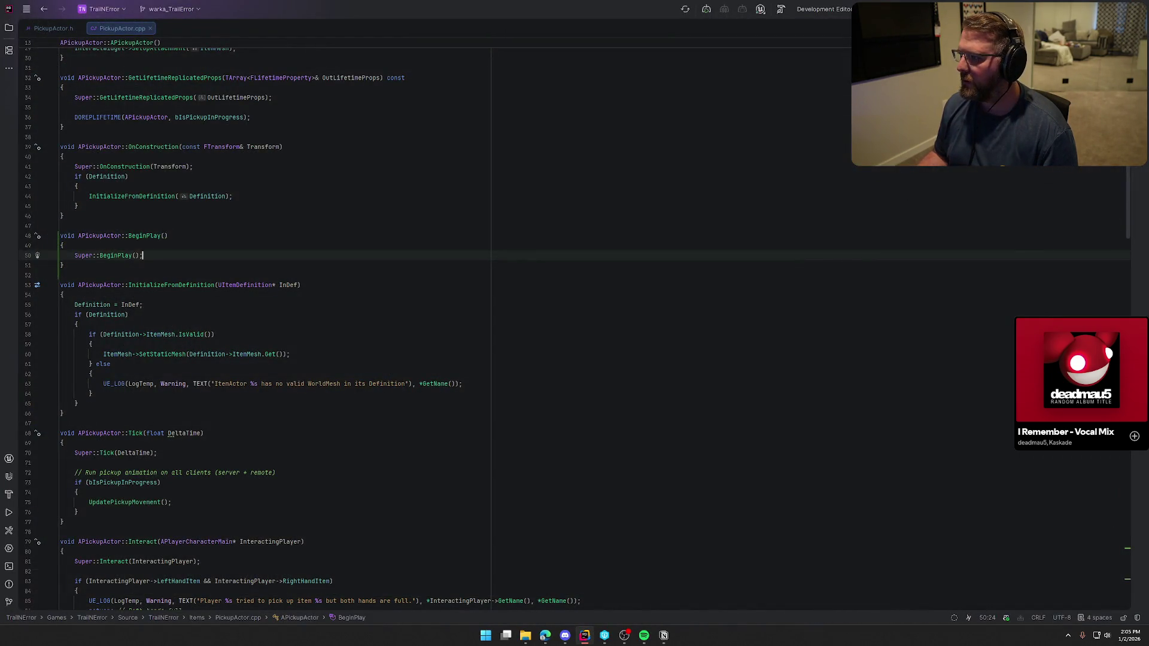
middle_click(113, 28)
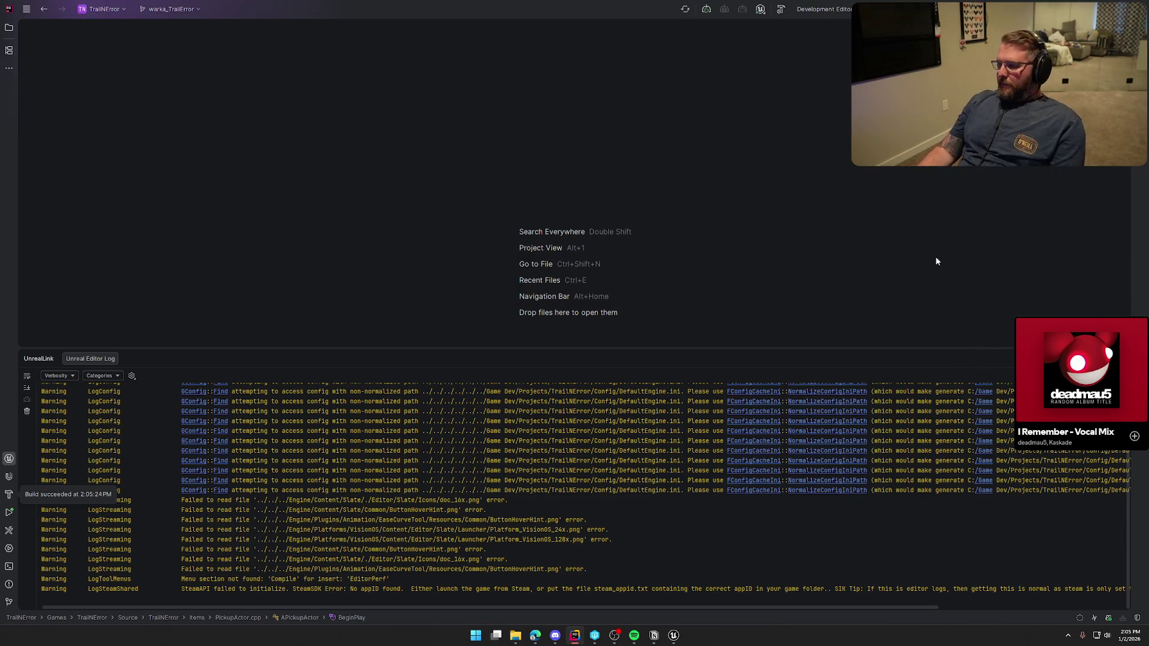
key("shift+Escape")
Decline reopening the asset editor, jump to the camp, and open the wagon's bp_AVSWagon Blueprint
left_click(673, 635)
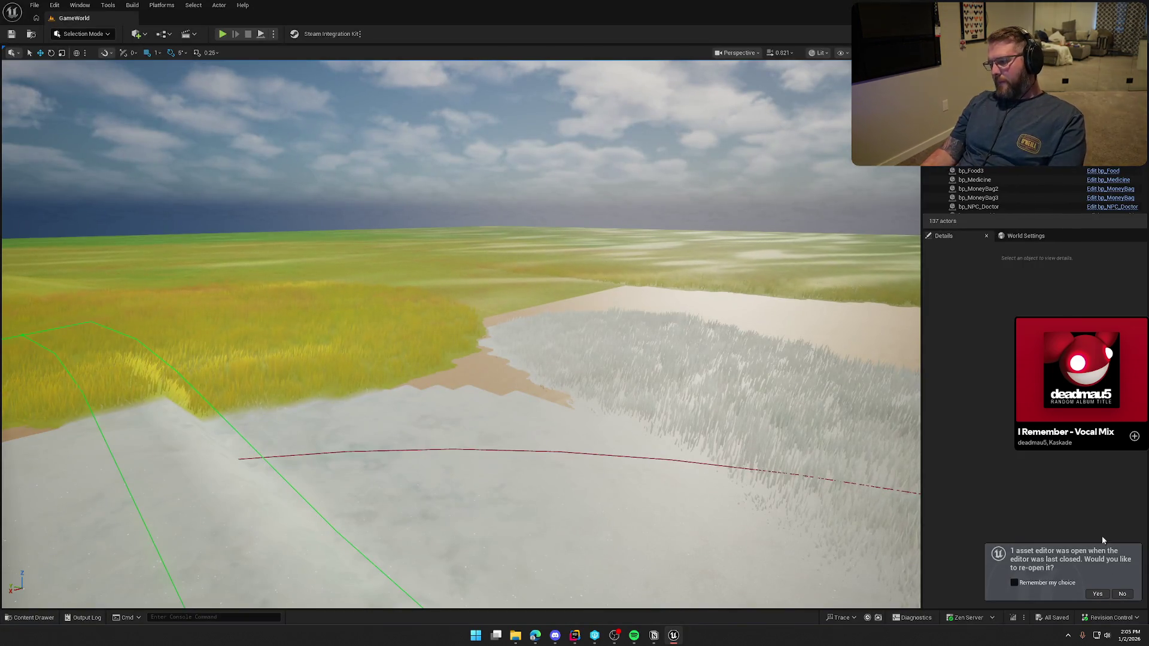
left_click(1122, 594)
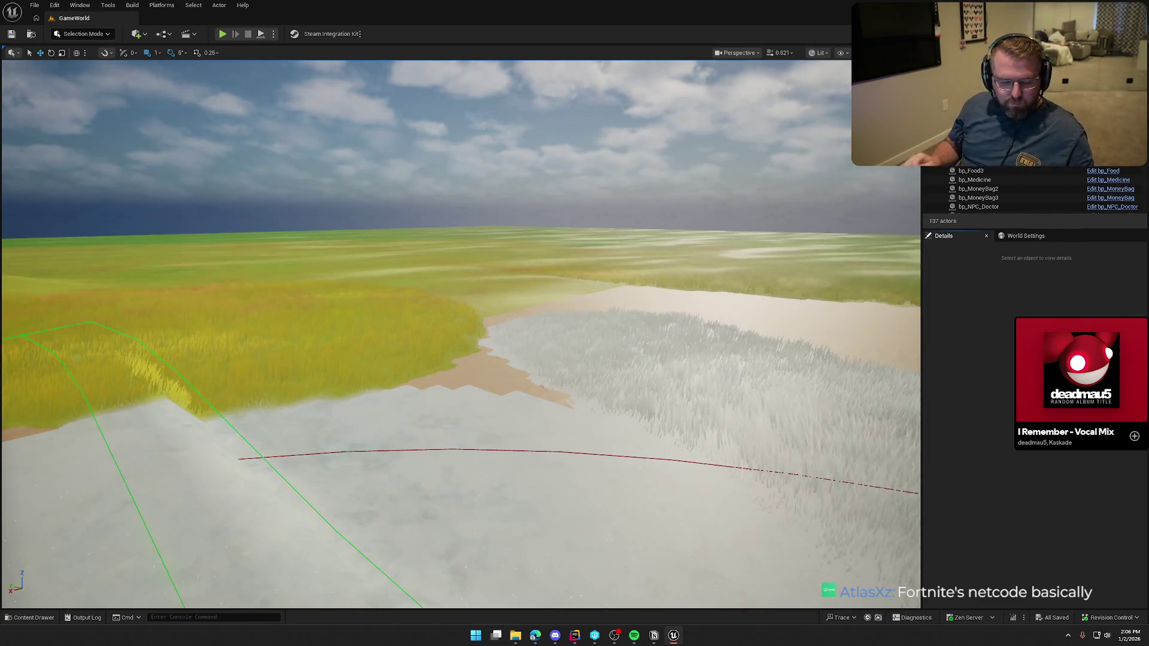
key("1")
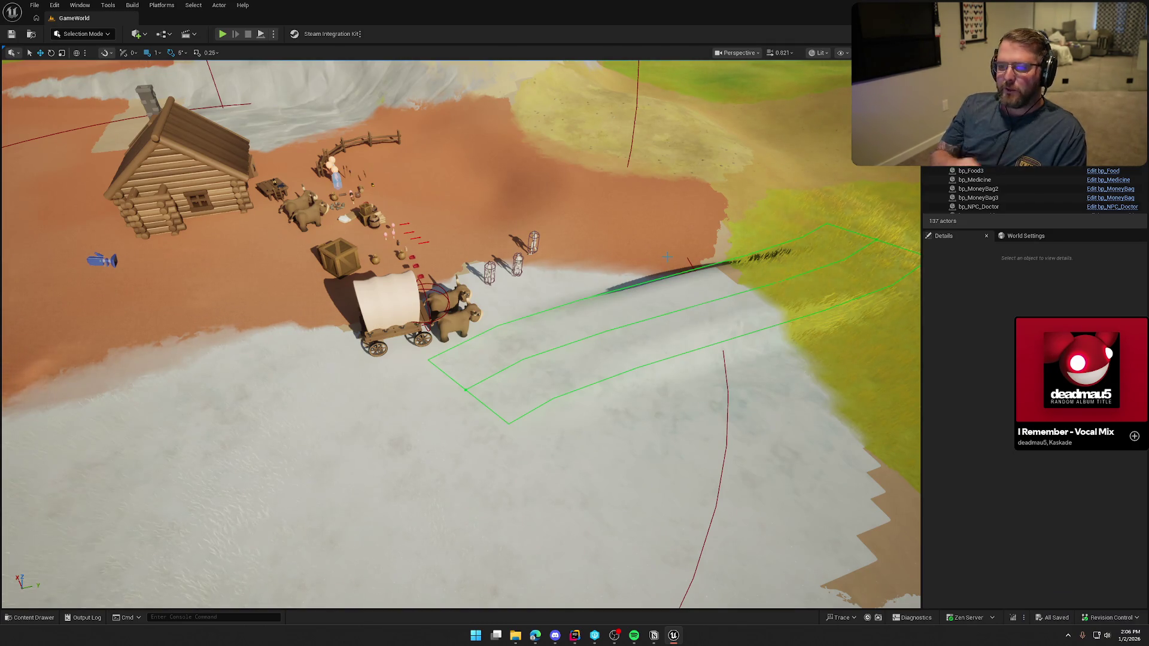
left_click(398, 348)
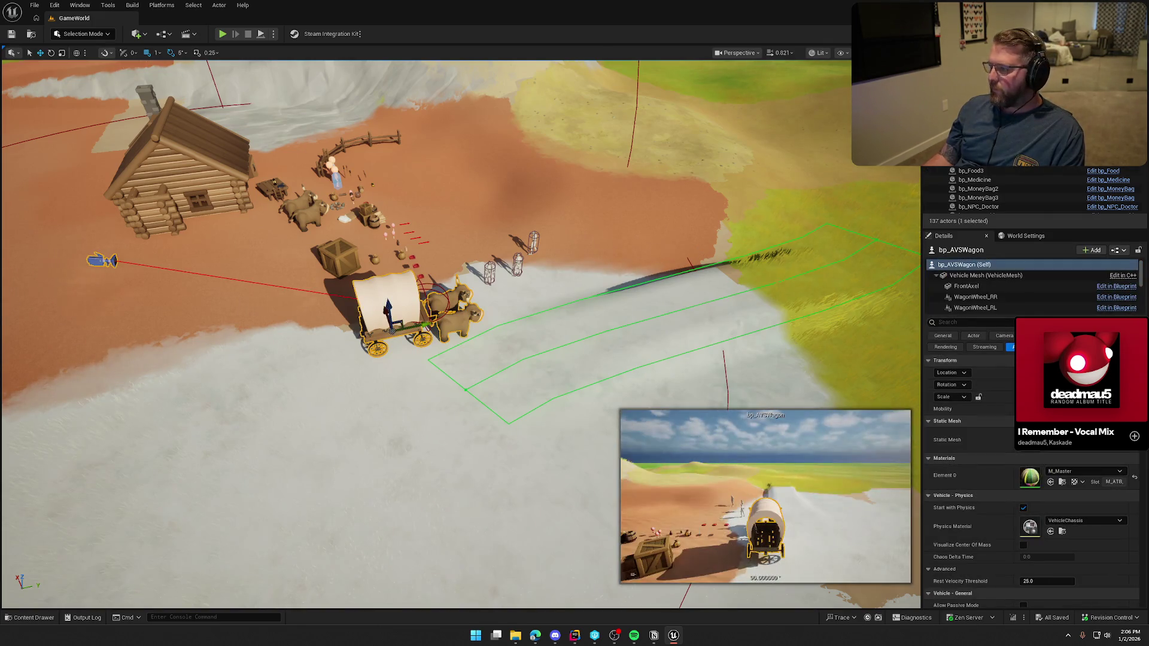
key("ctrl+e")
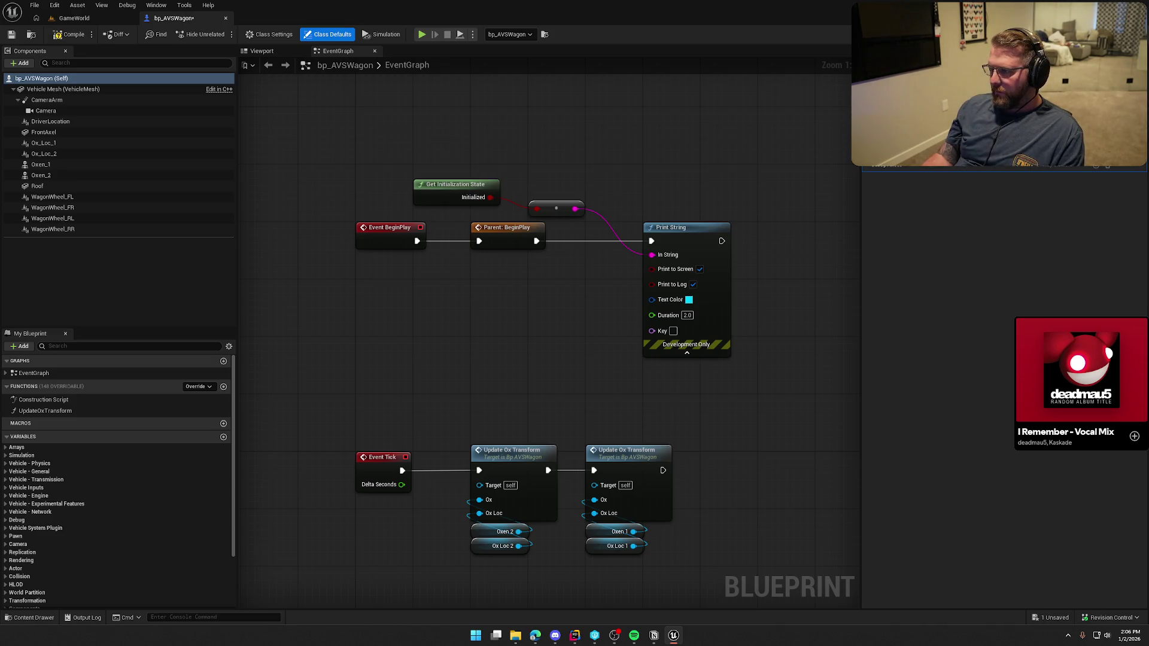
Remove the BeginPlay and Print String nodes from bp_AVSWagon, compile it, and return to GameWorld
left_click_drag(334, 151, 774, 350)
key("Delete")
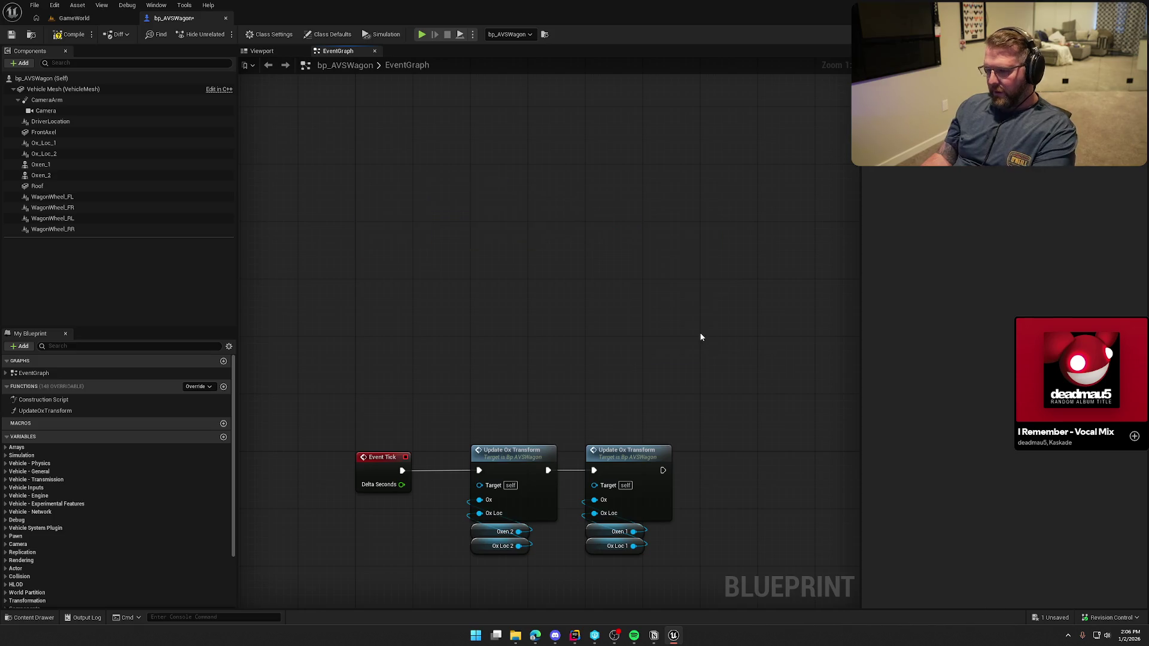
left_click_drag(699, 332, 680, 188)
scroll(681, 188, "down", 1)
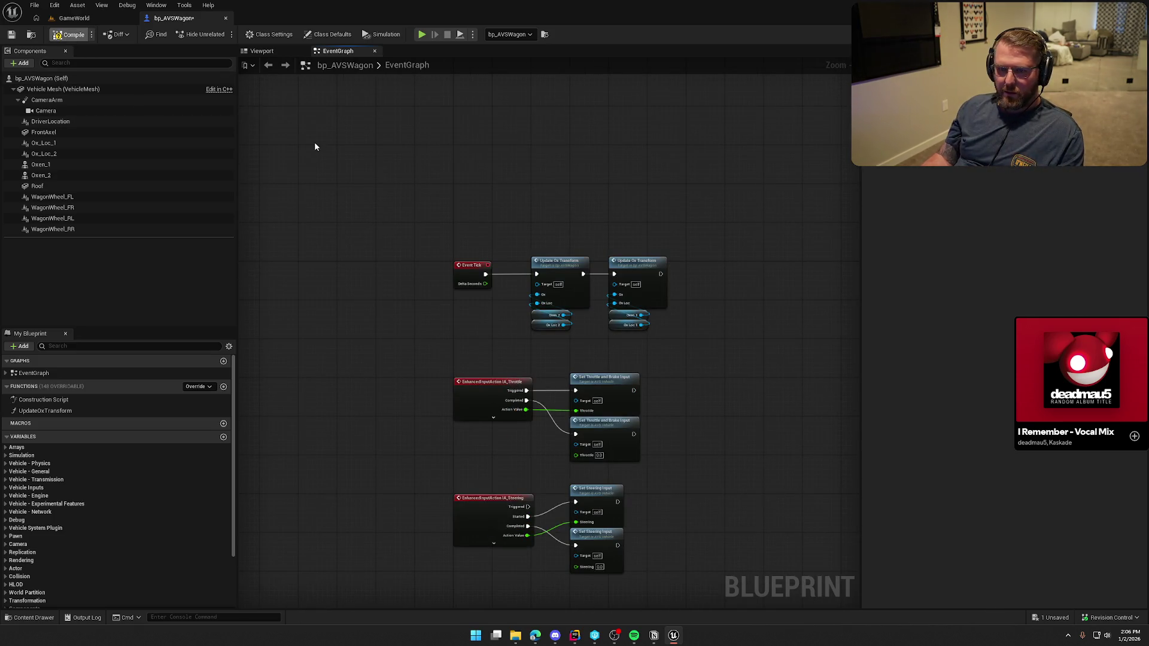
left_click(69, 34)
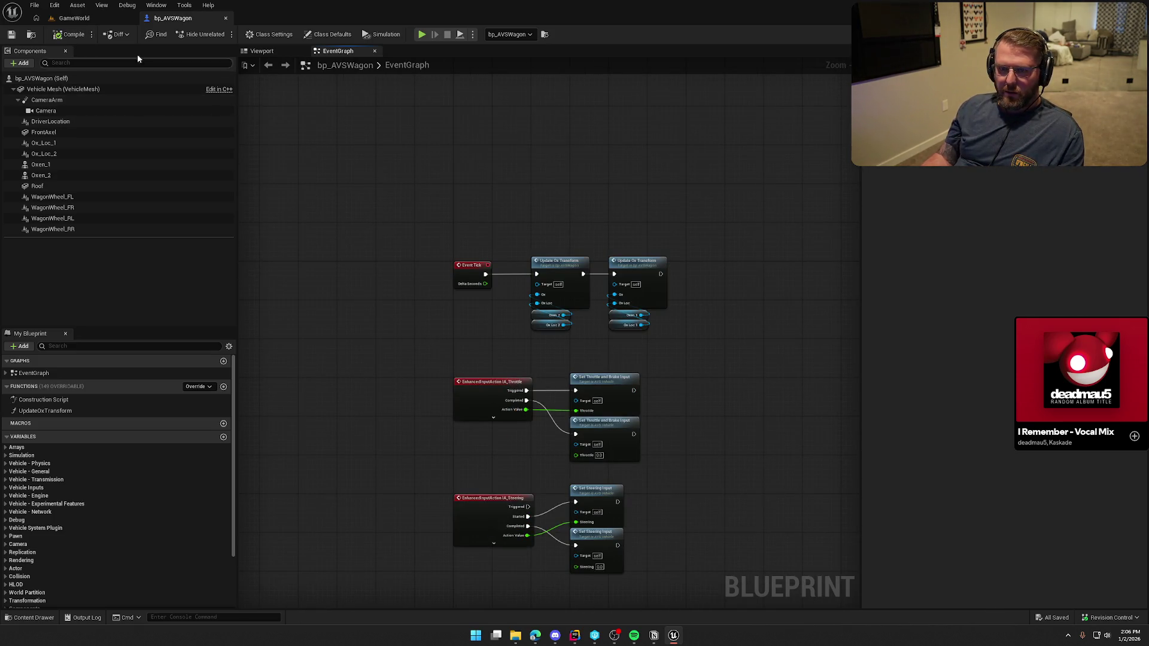
left_click(80, 21)
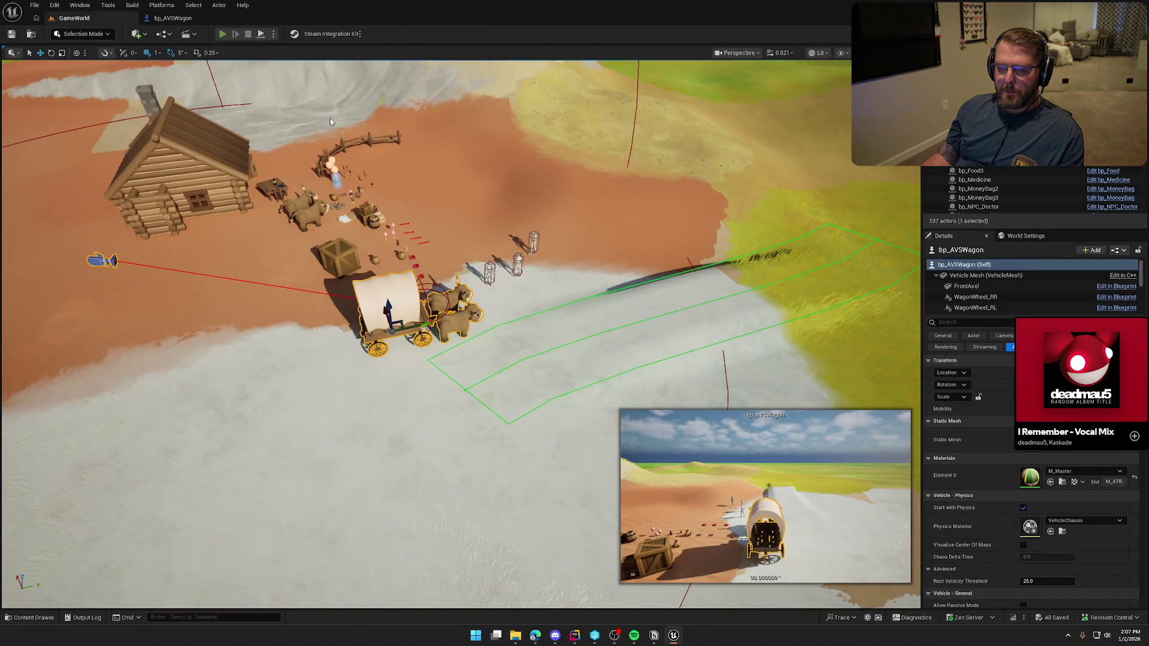
Start Play In Editor with Alt+P and walk the cowboy past the crates to the oxen
key("alt+p")
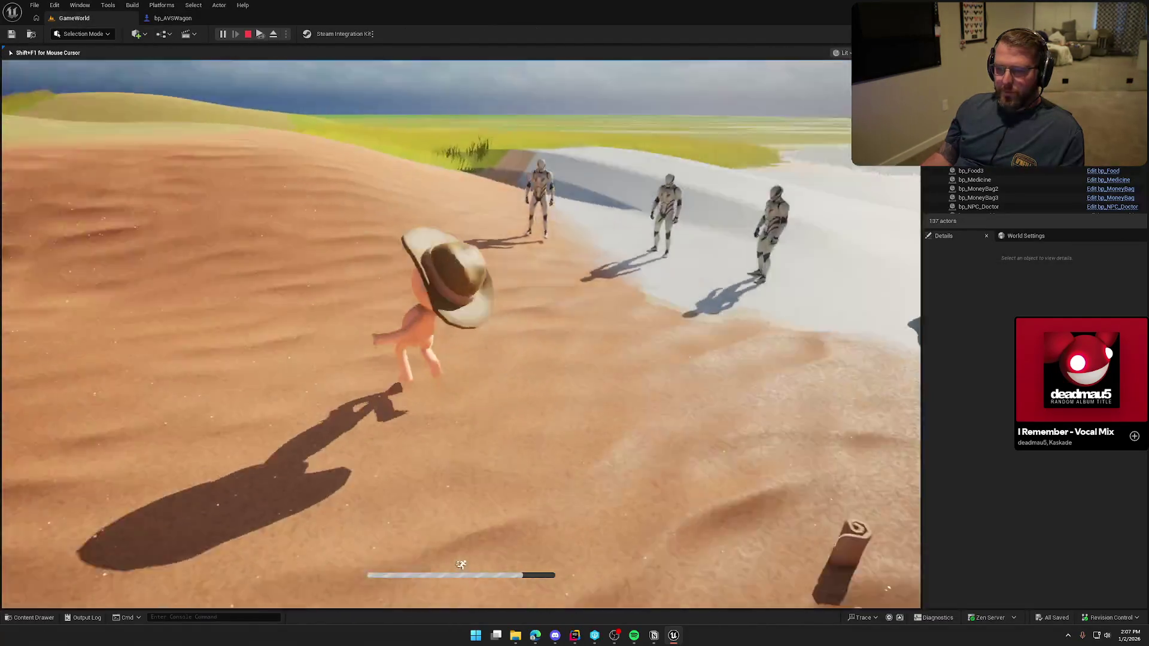
key("w")
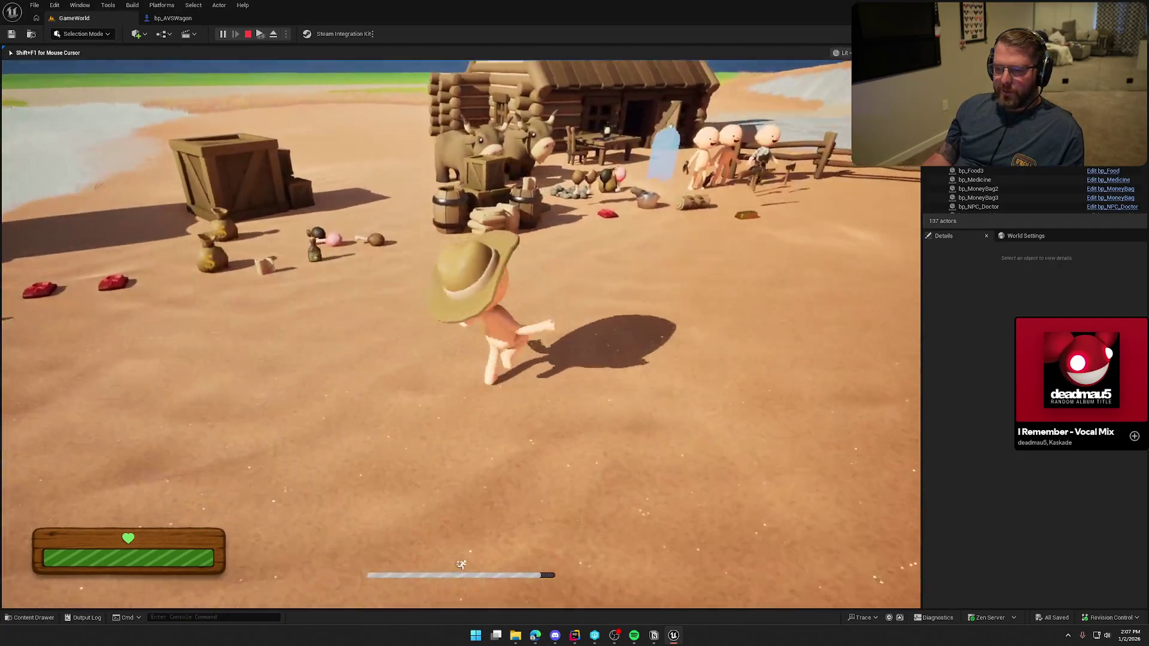
key("w")
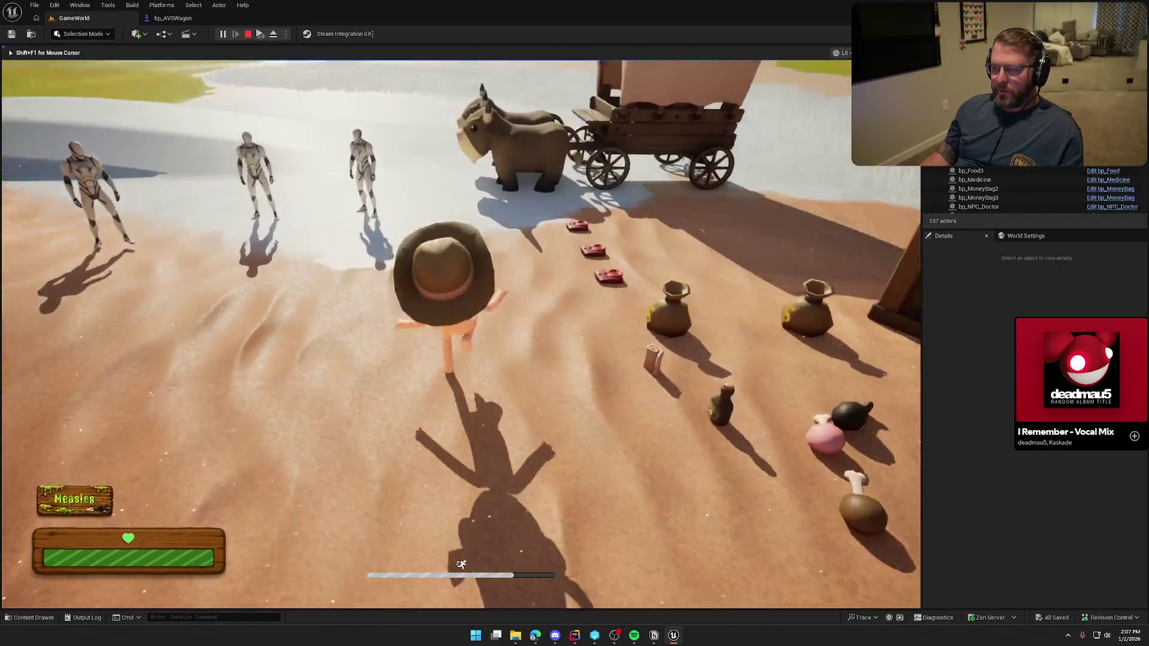
key("w")
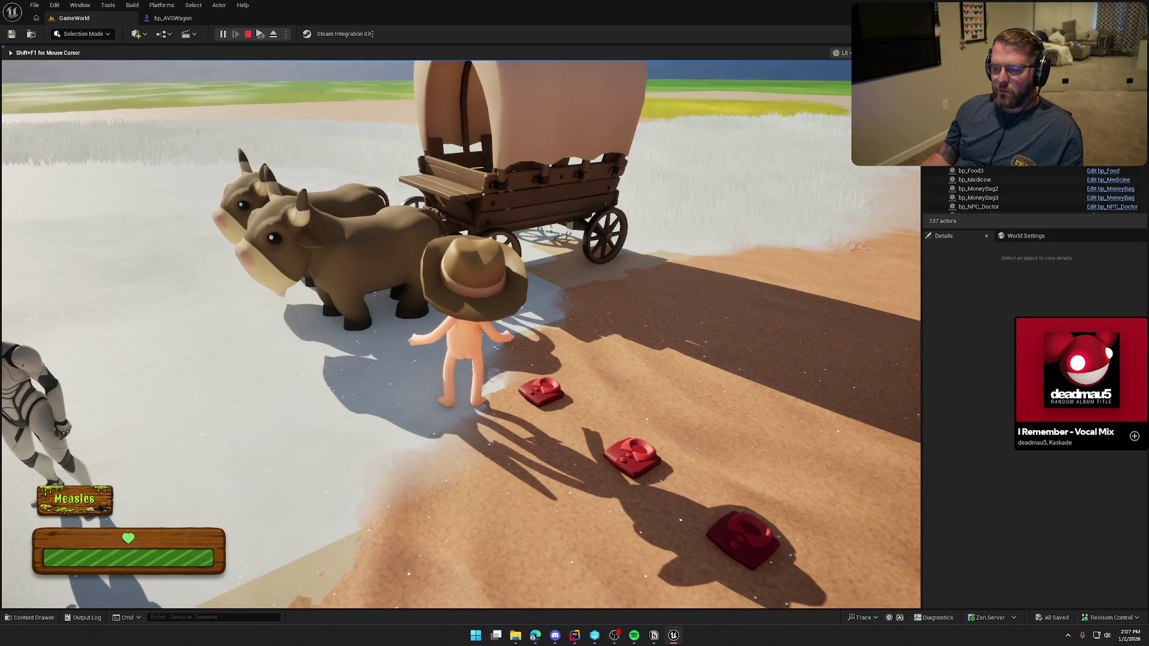
key("a")
key("shift+s")
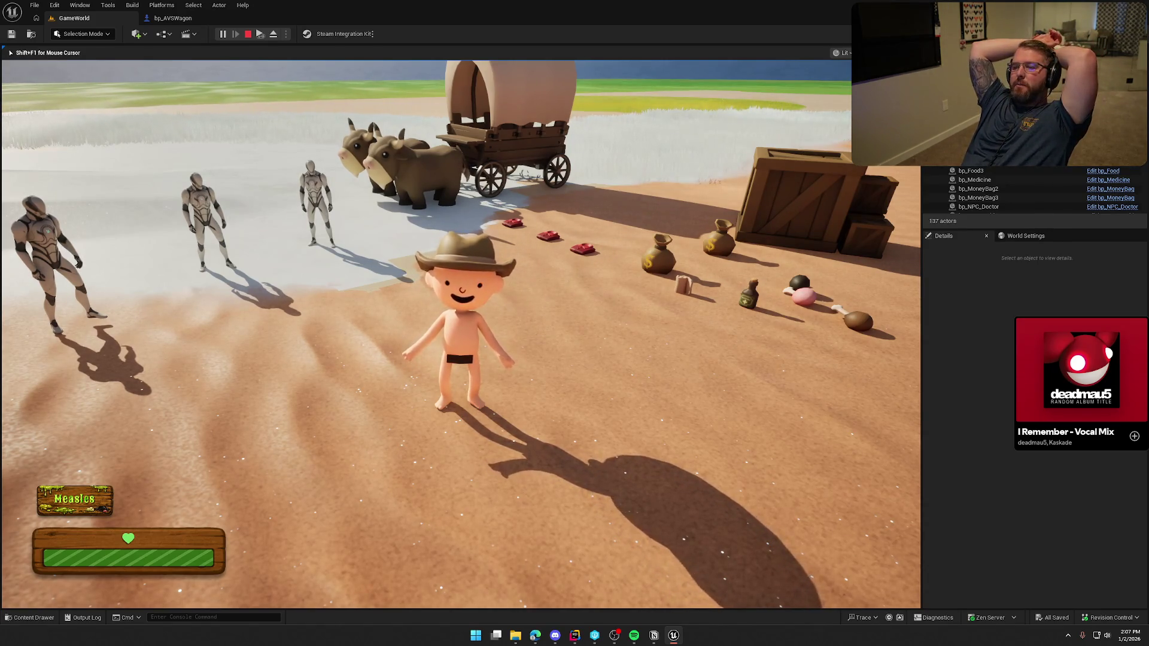
key("w")
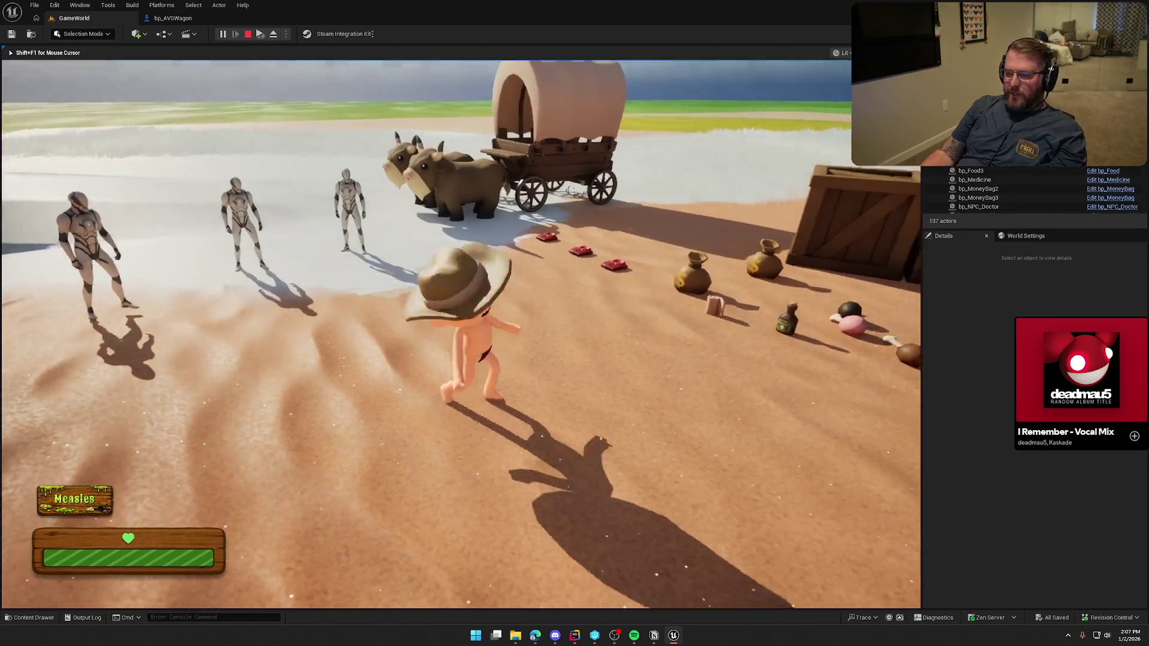
Sprint the character around the camp and back to the wagon, climbing aboard
key("shift+a")
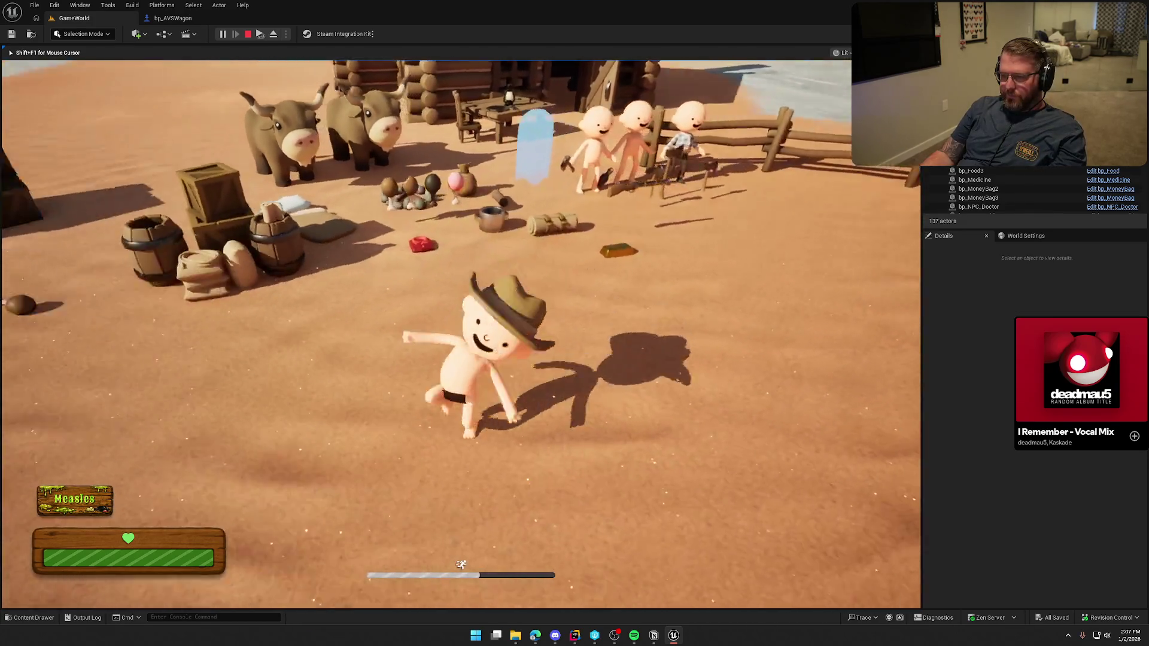
key("w")
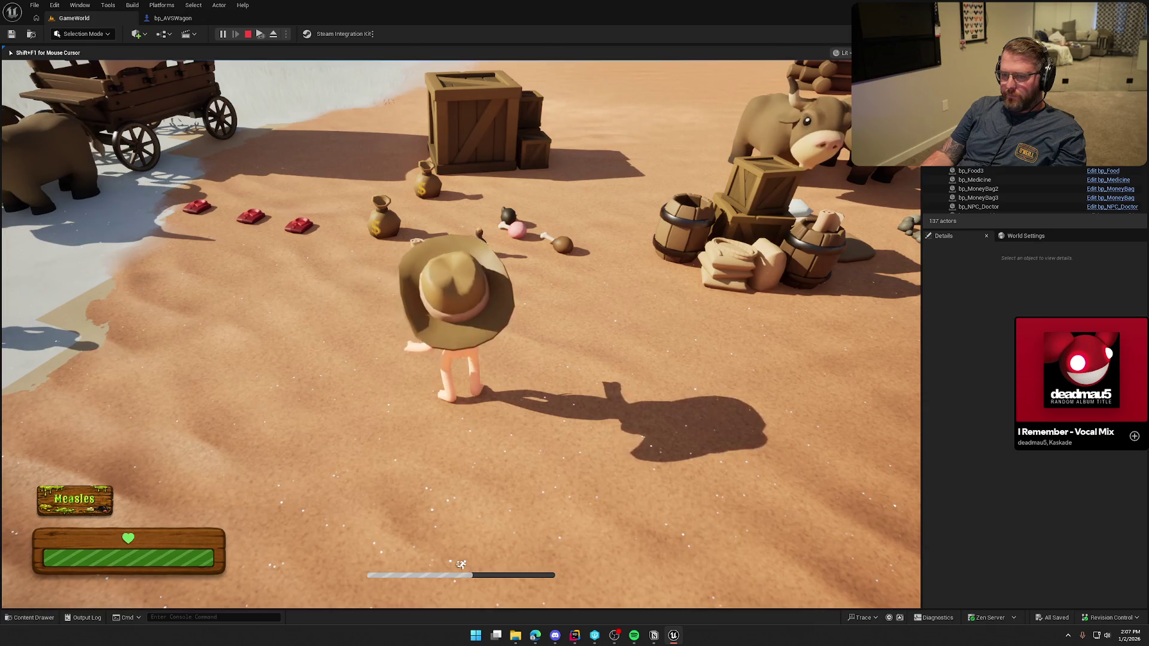
key("a")
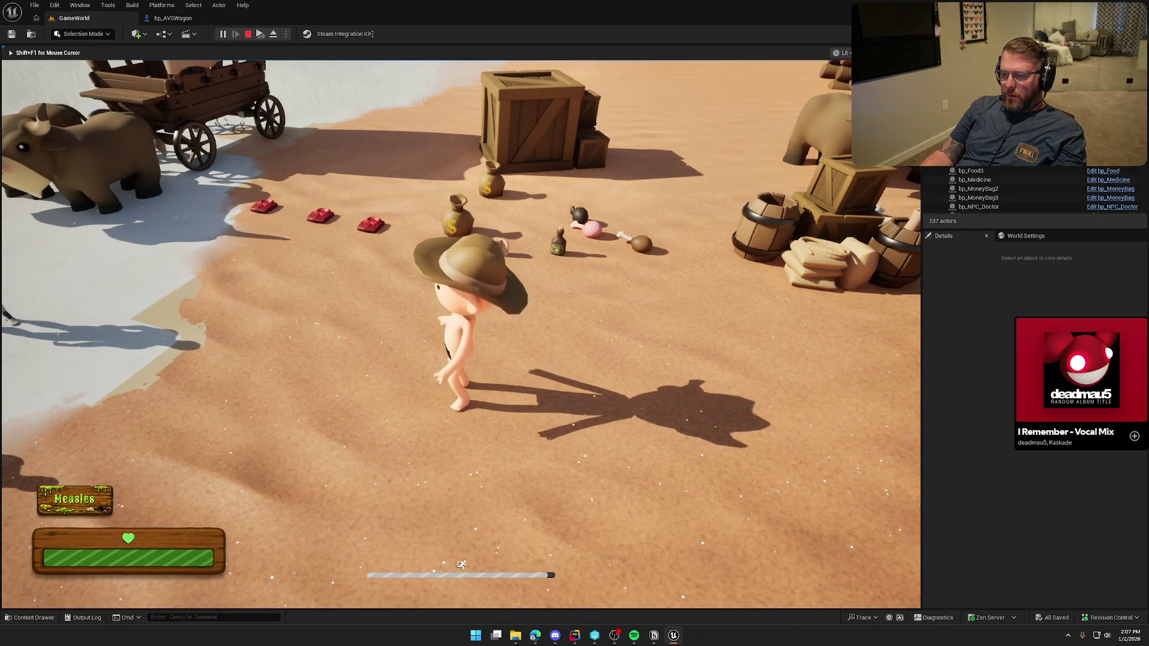
key("shift+w")
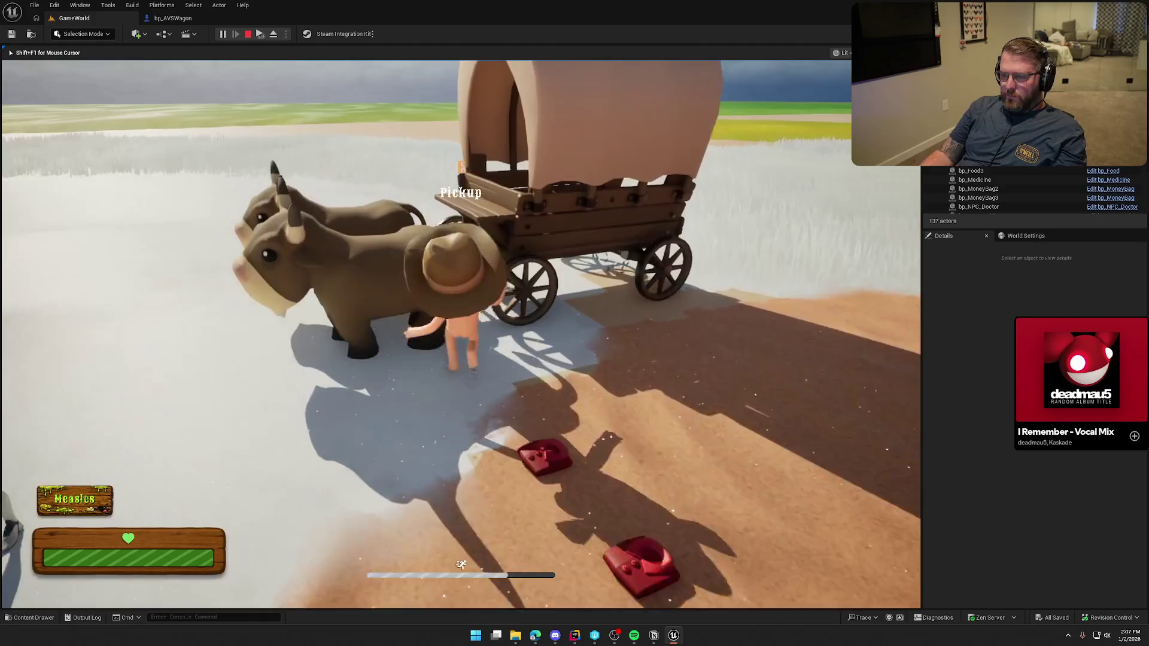
key("shift+s")
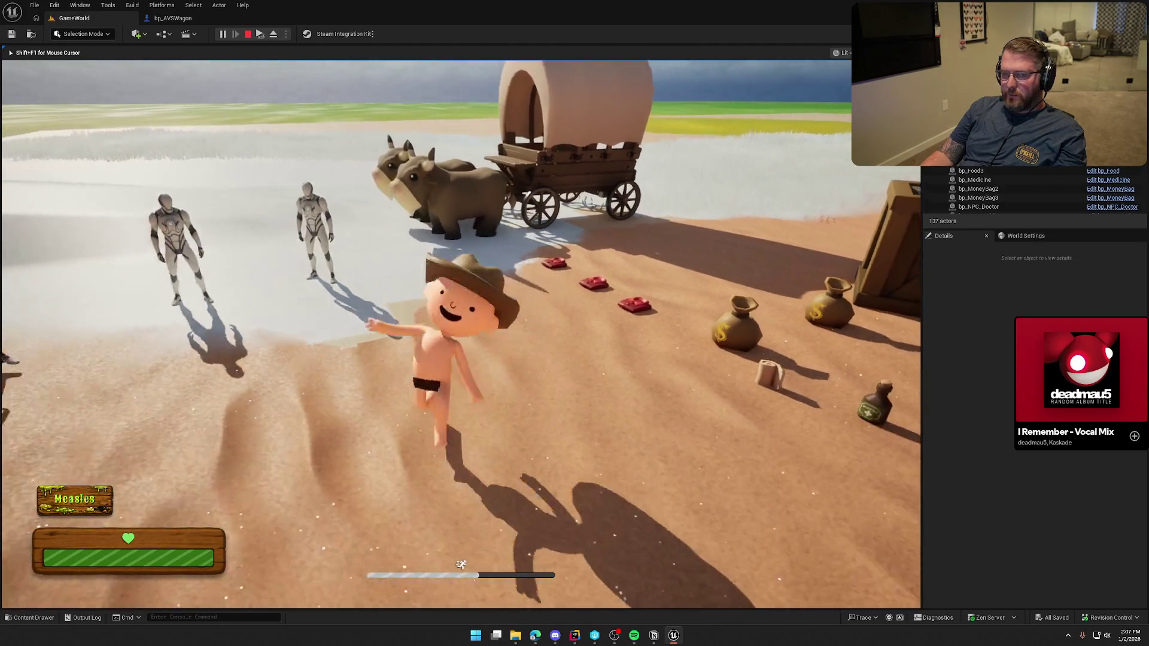
key("w")
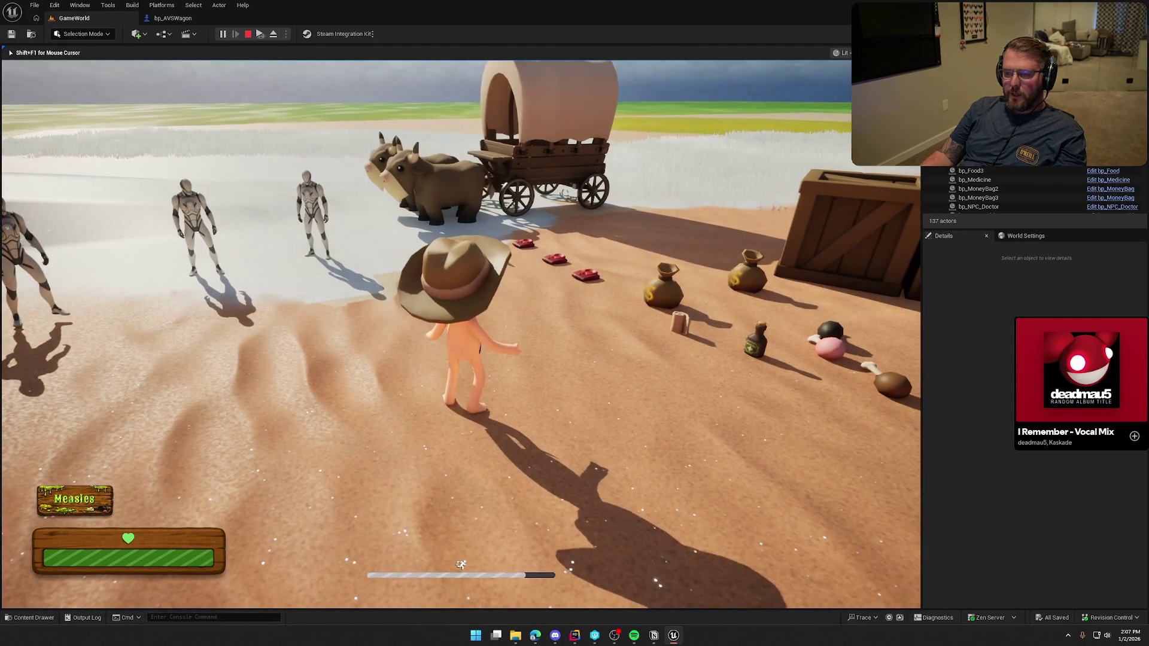
key("shift+w")
Drive the wagon forward, then stop the Play In Editor session with Esc
key("e")
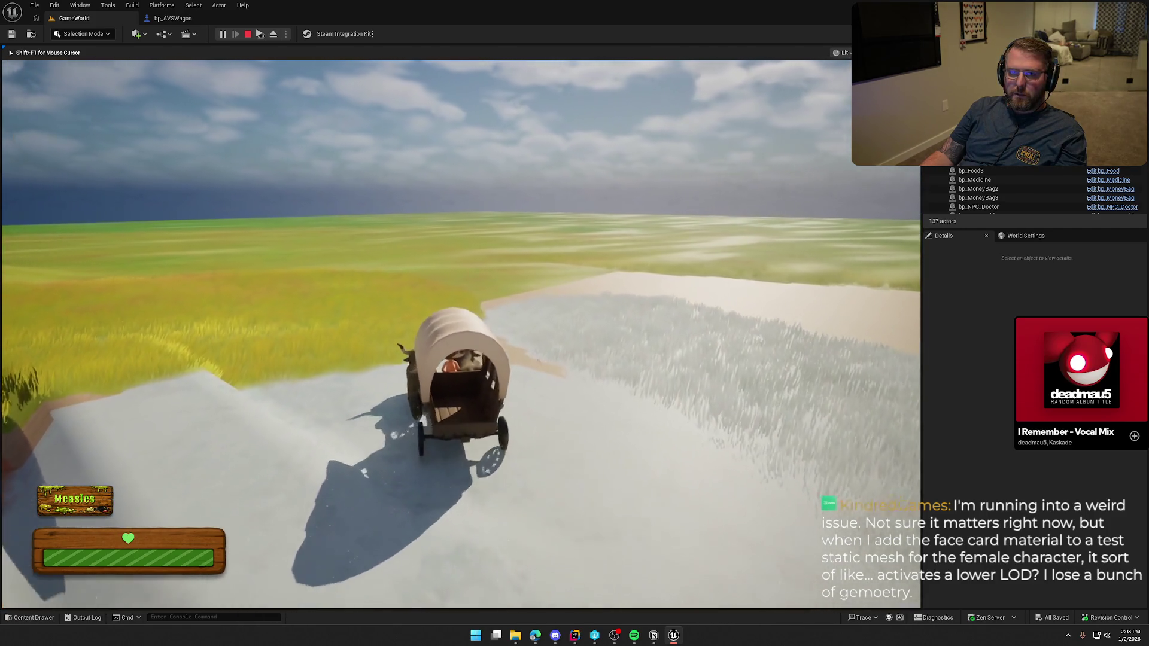
key("Escape")
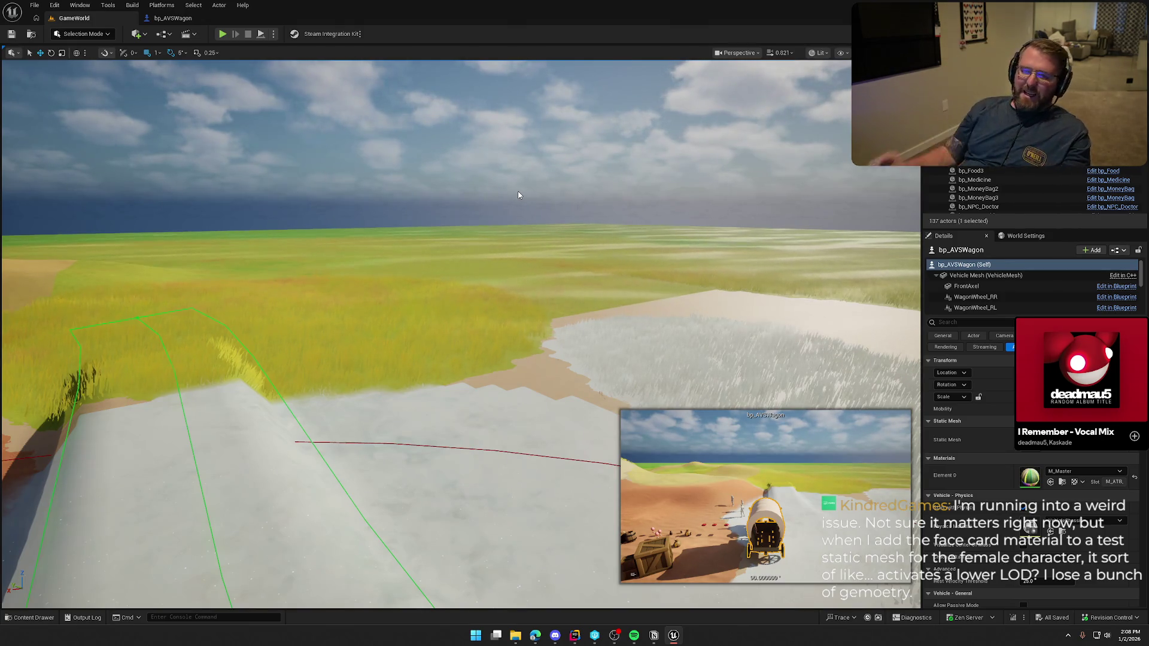
Fly to the props, select the front money bag and locate SM_MoneyBag, checking its actions menu
mouse_move(518, 195)
left_mouse_down()
mouse_move(518, 323)
mouse_move(518, 251)
left_mouse_up()
left_click(429, 336)
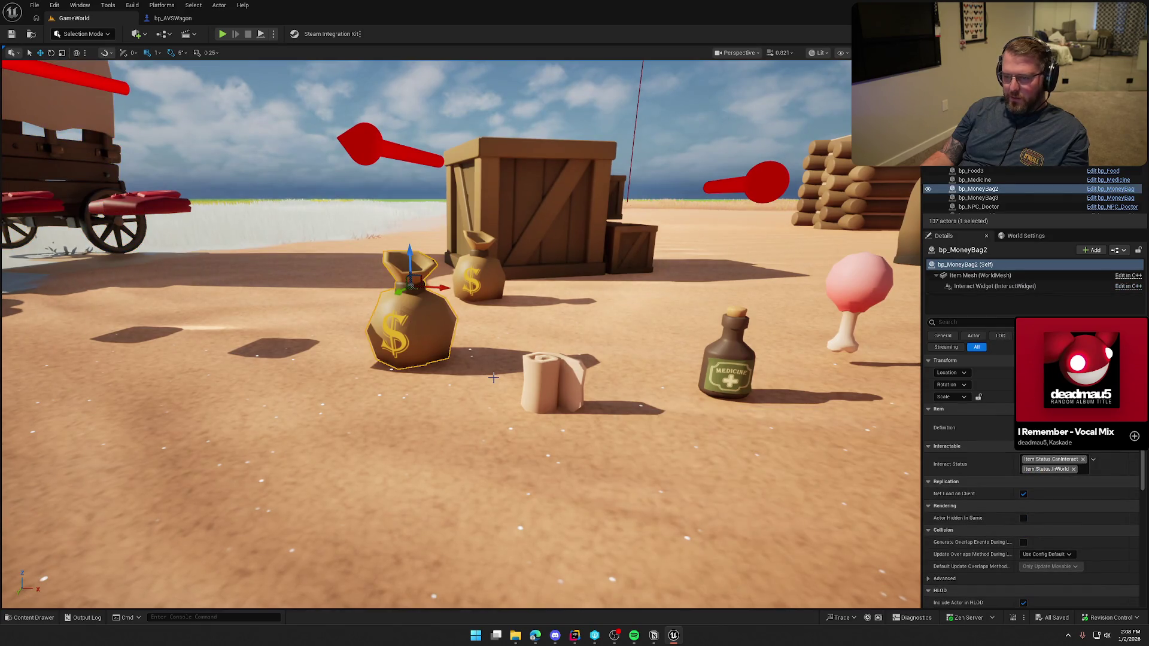
key("ctrl+space")
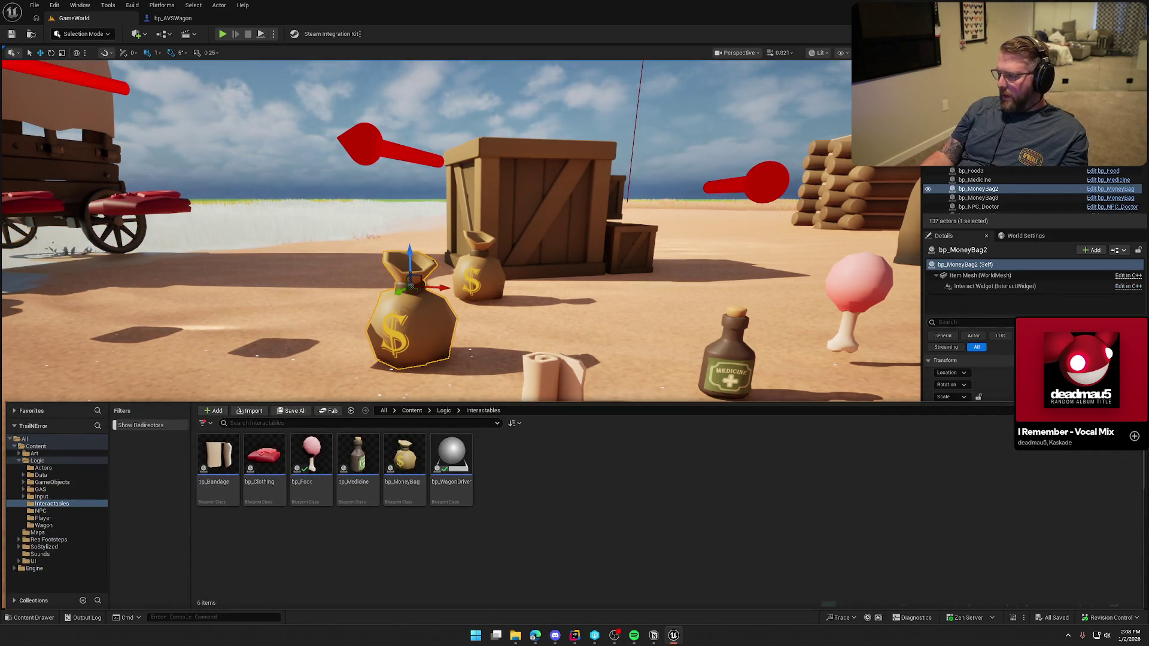
left_click(980, 275)
left_click(1061, 433)
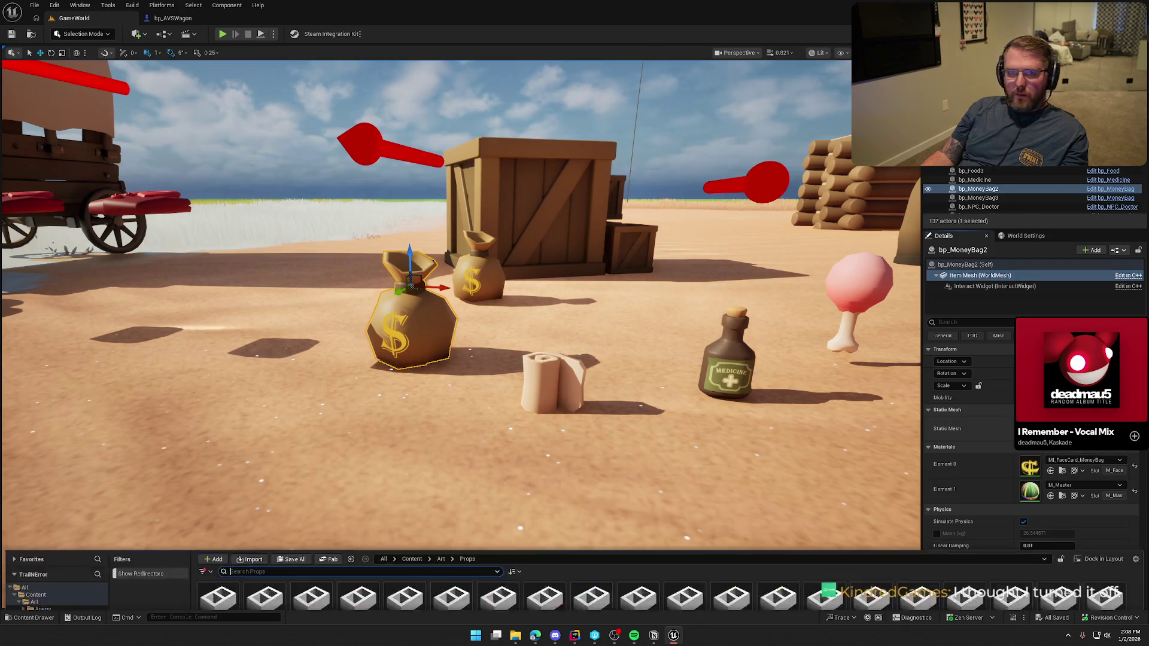
right_click(351, 532)
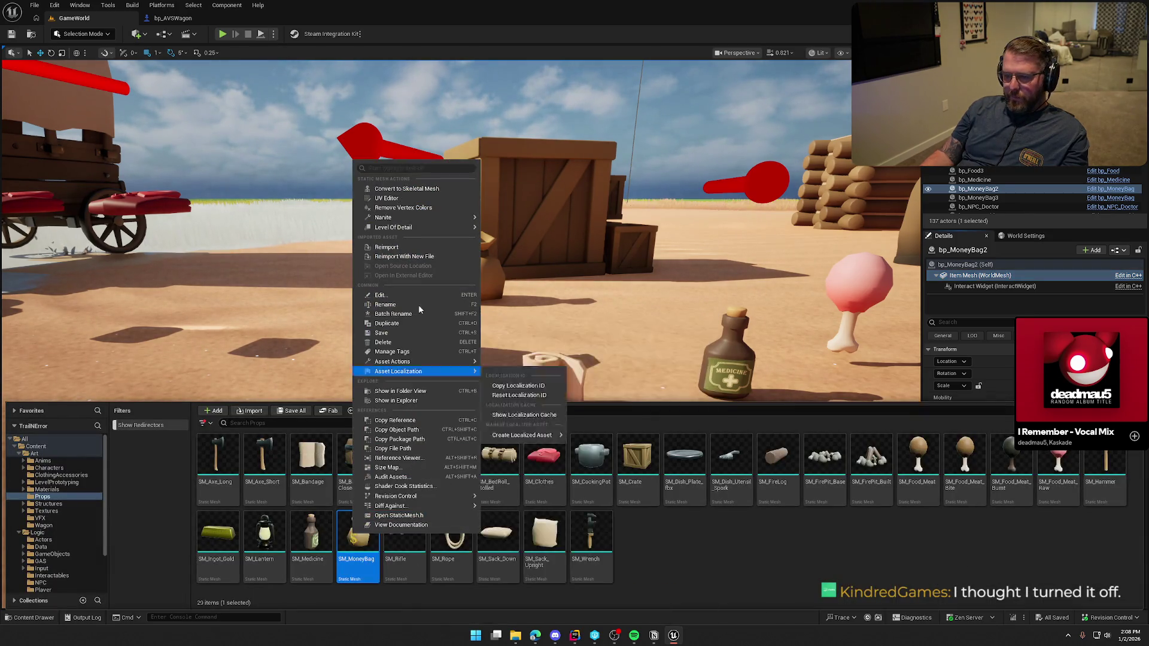
mouse_move(424, 219)
left_click(517, 224)
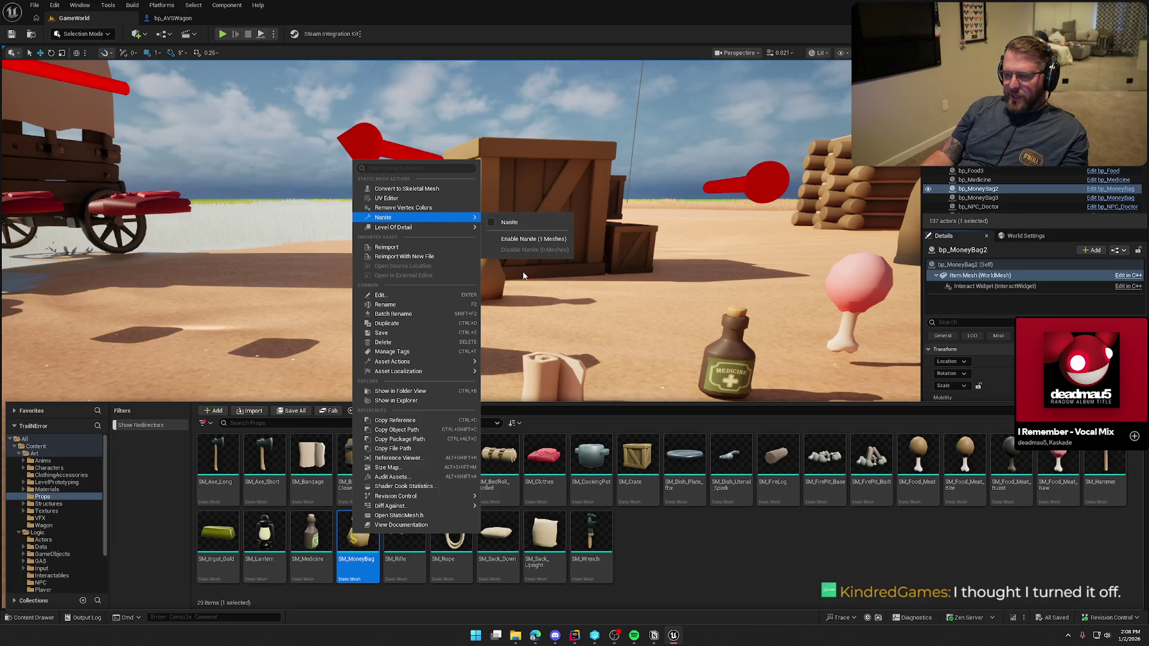
Click through the Props assets, then open the Art > Characters folder in the Content Drawer
left_click(591, 539)
left_click(238, 462, "shift")
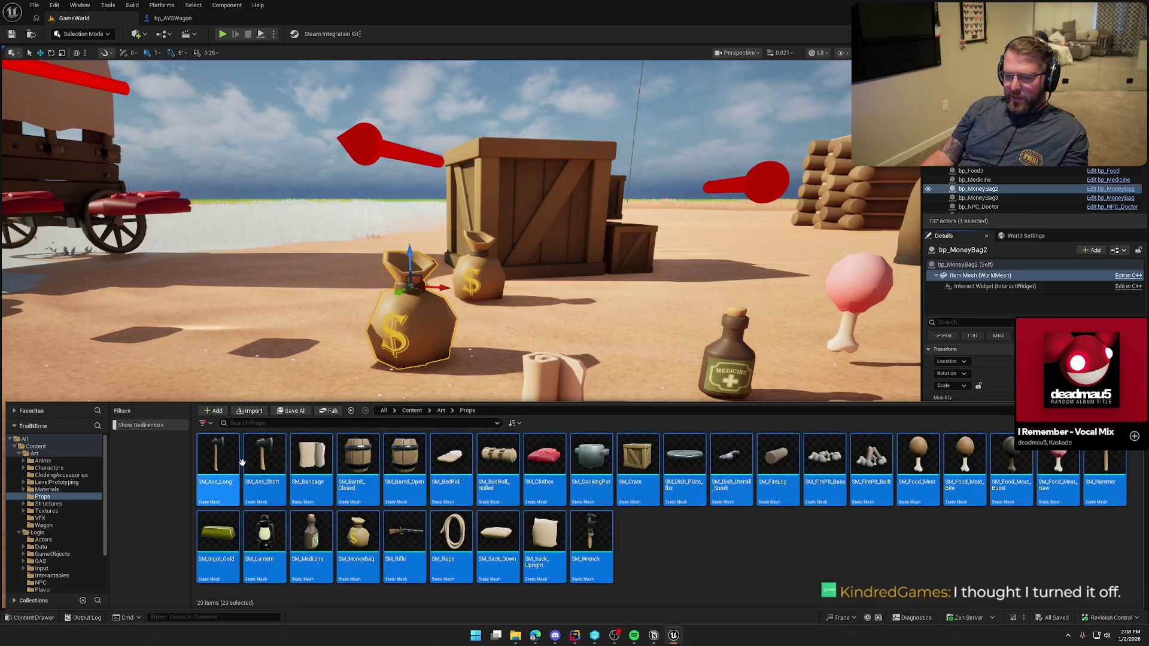
left_click(710, 537)
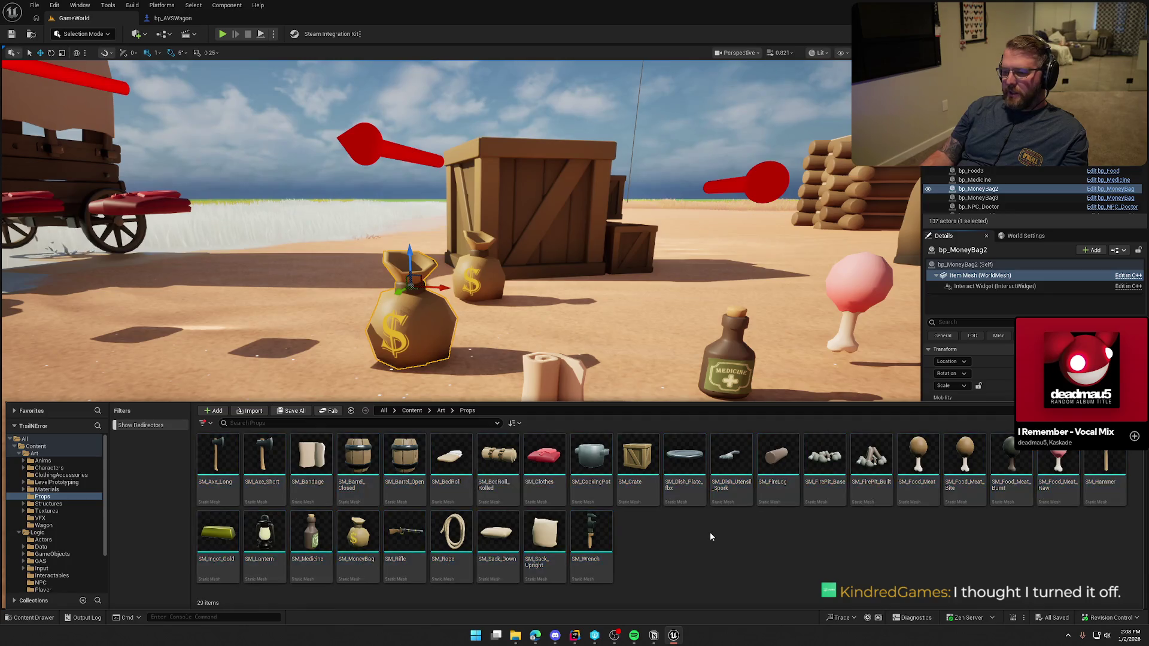
left_click(353, 541)
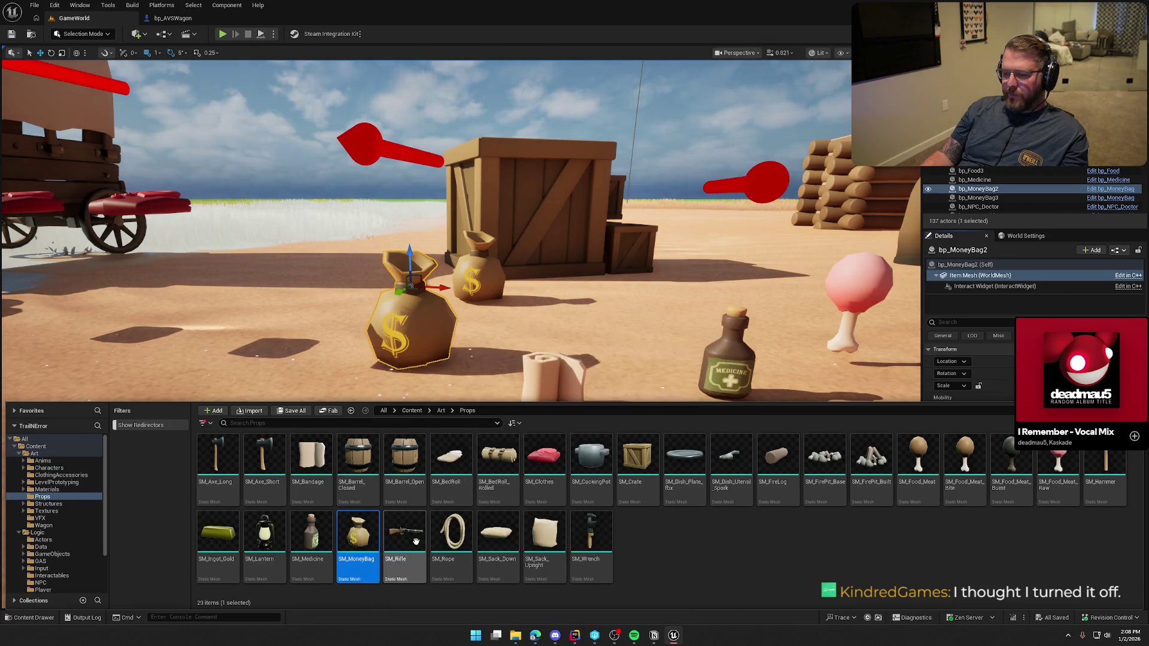
left_click(701, 561)
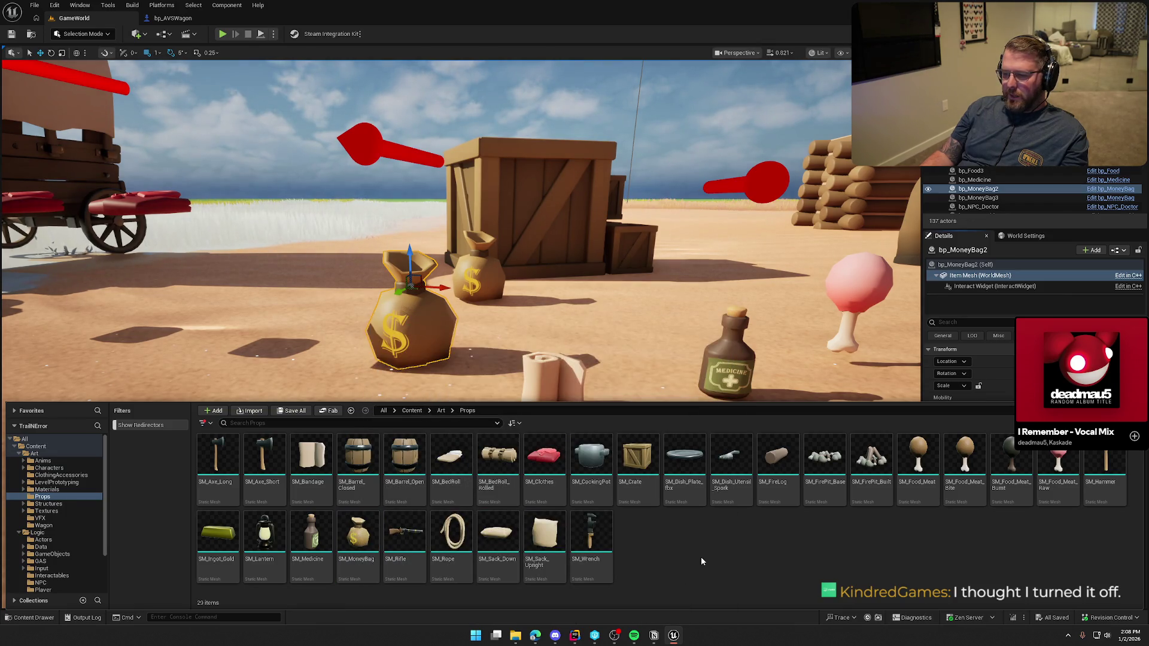
left_click(49, 468)
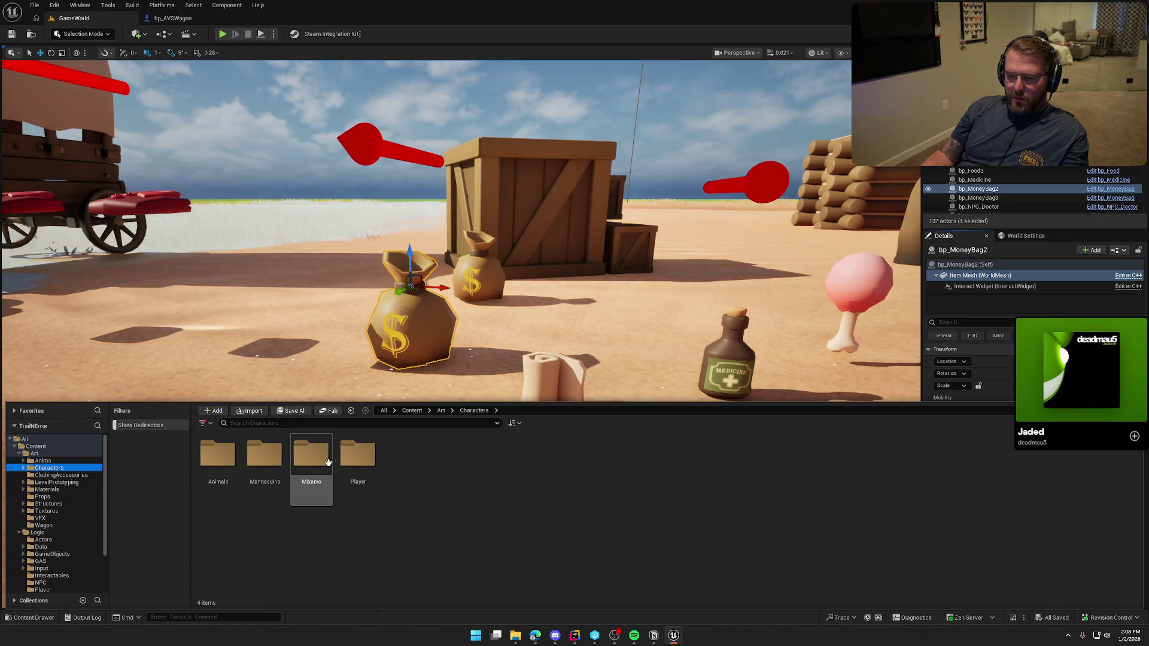
Open Player > Male and check SK_Char_Male_Naked's right-click actions menu
left_click(353, 457)
double_click(349, 458)
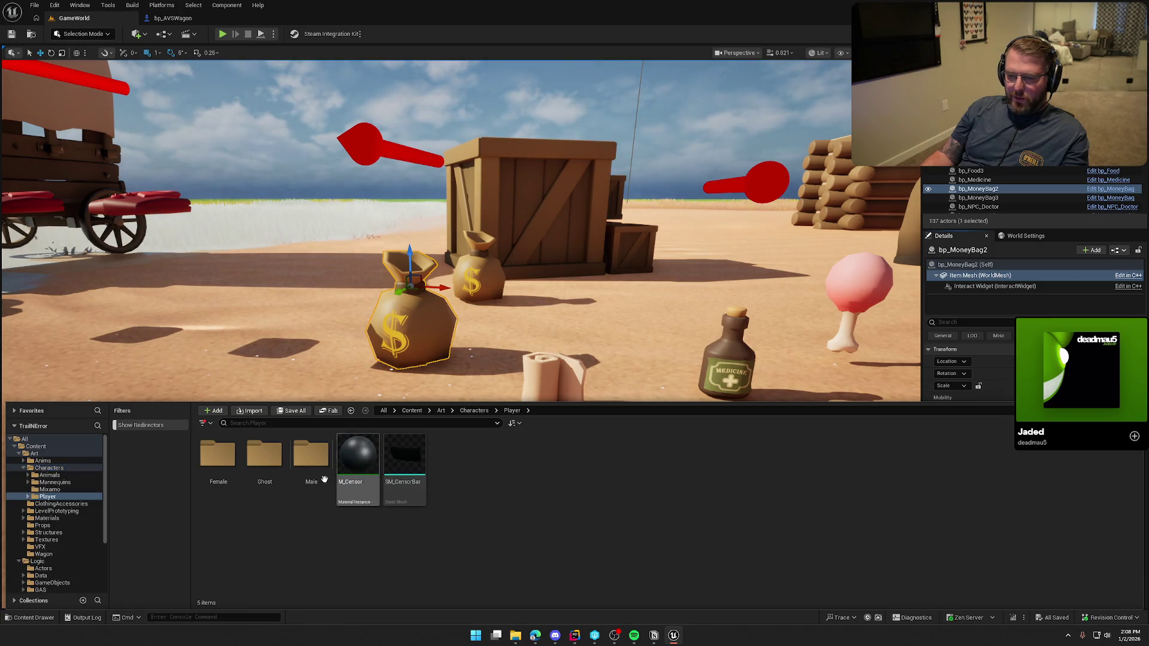
double_click(311, 455)
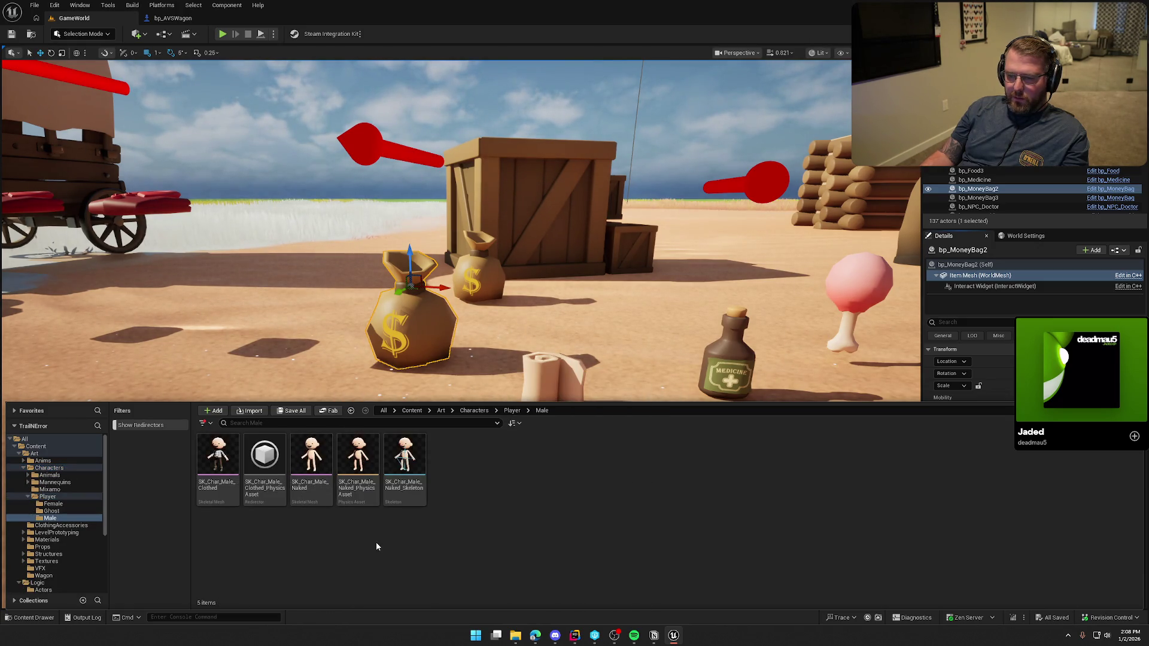
left_click(315, 453)
right_click(311, 457)
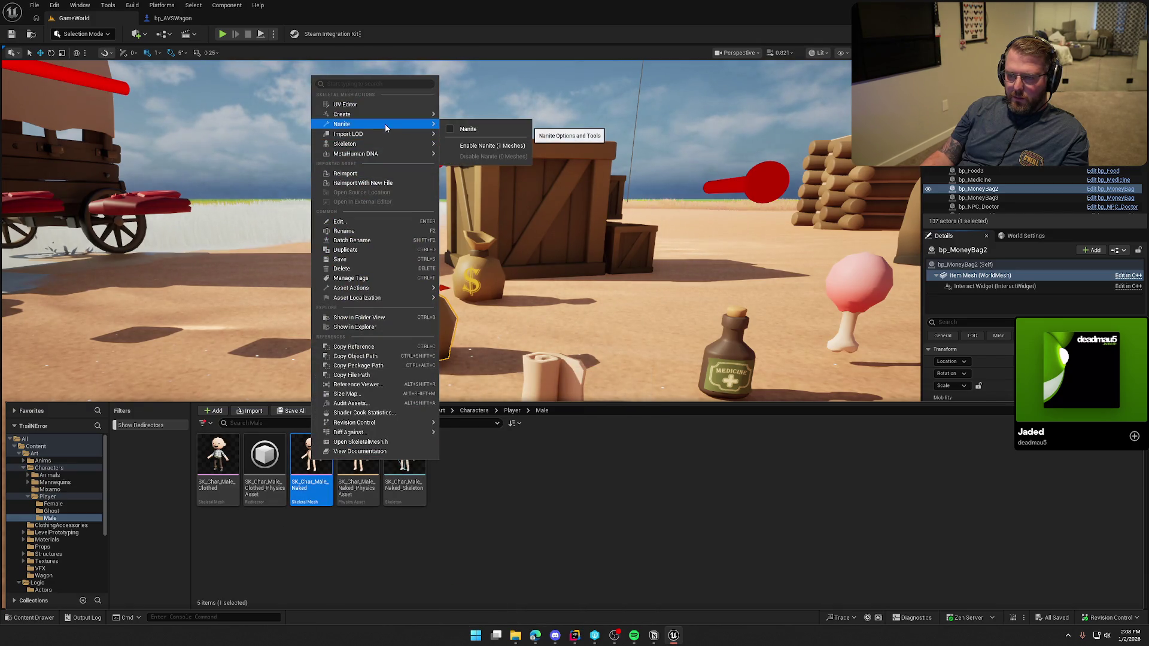
left_click(60, 511)
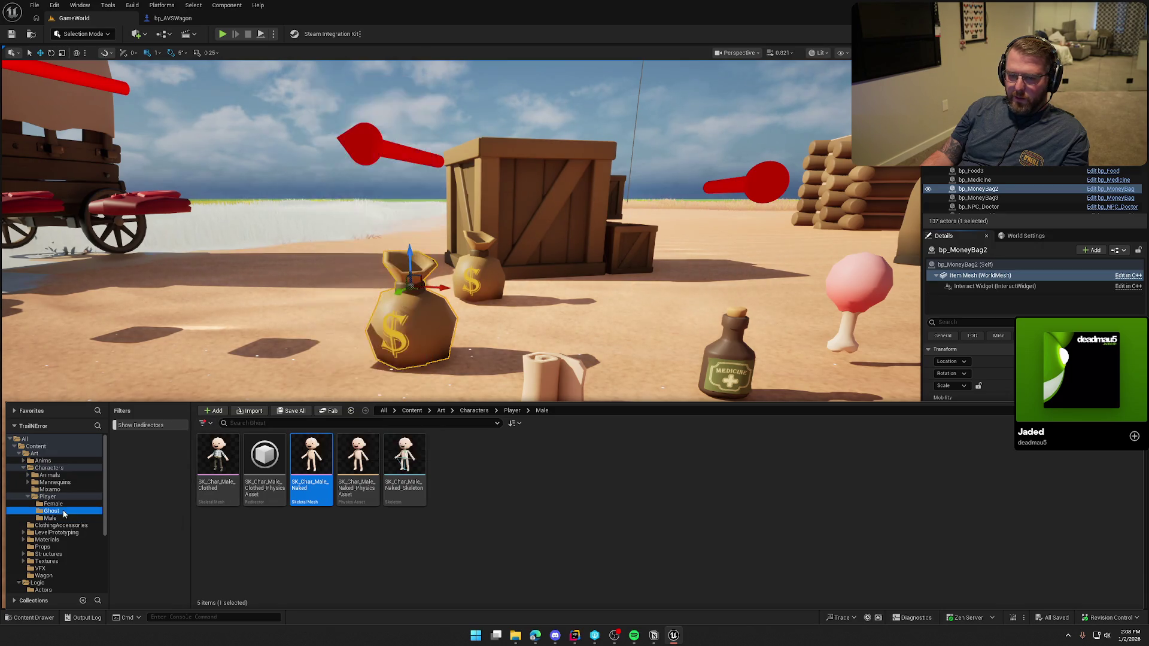
Check SK_Char_Female_Naked's actions in the Female folder, then open the Ghost folder
left_click(65, 506)
left_click(218, 461)
right_click(217, 461)
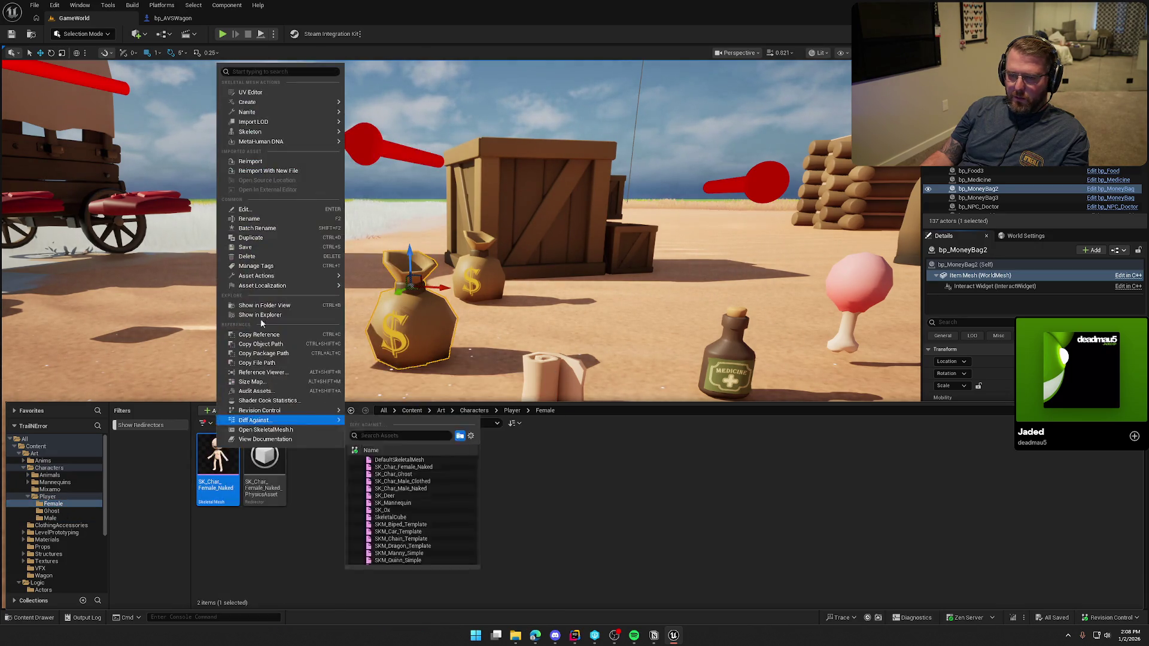
mouse_move(293, 113)
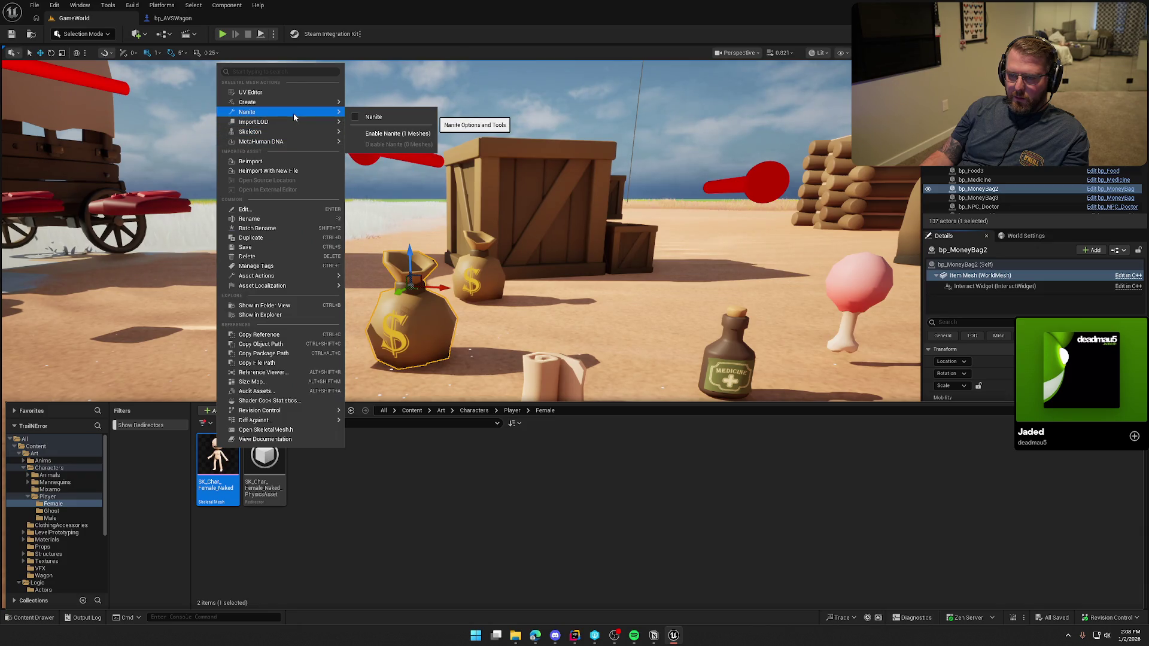
left_click(437, 417)
left_click(389, 557)
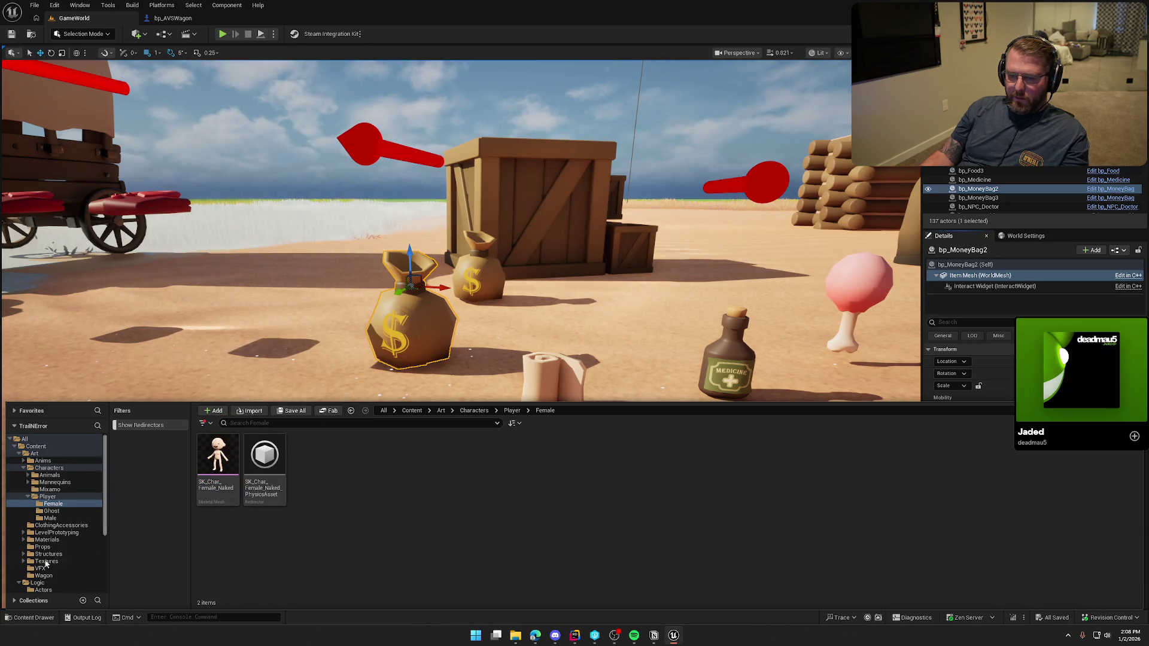
left_click(50, 518)
left_click(58, 512)
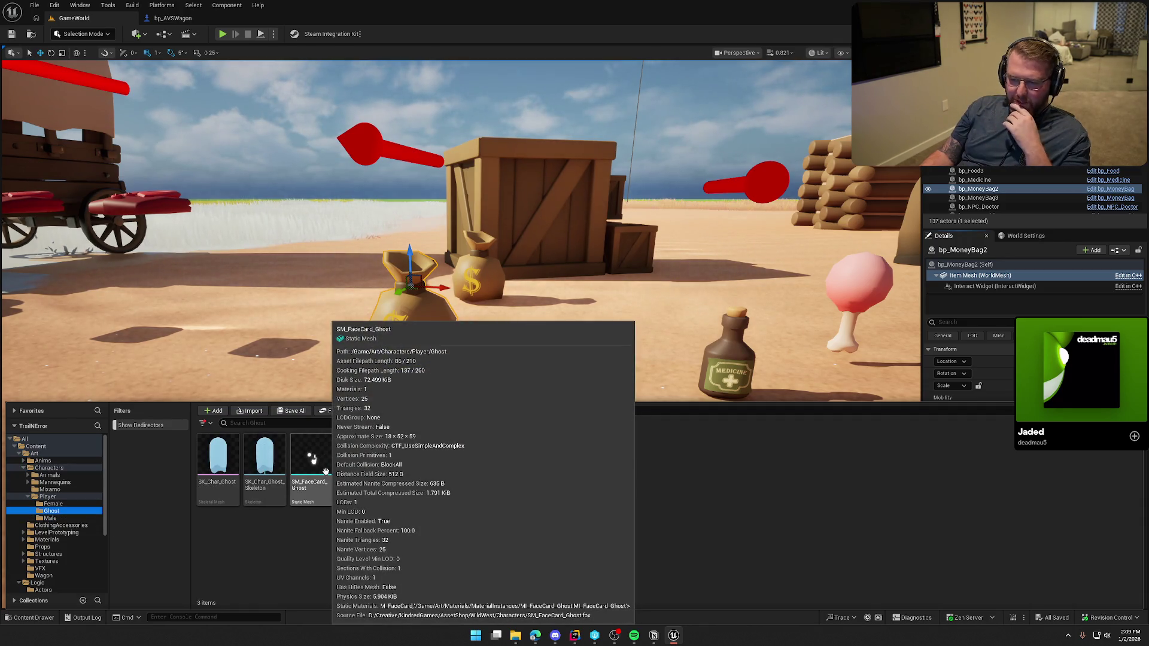
Open SM_FaceCard_Ghost in the Static Mesh editor and dock its tab into the main window
left_click(318, 464)
key("Return")
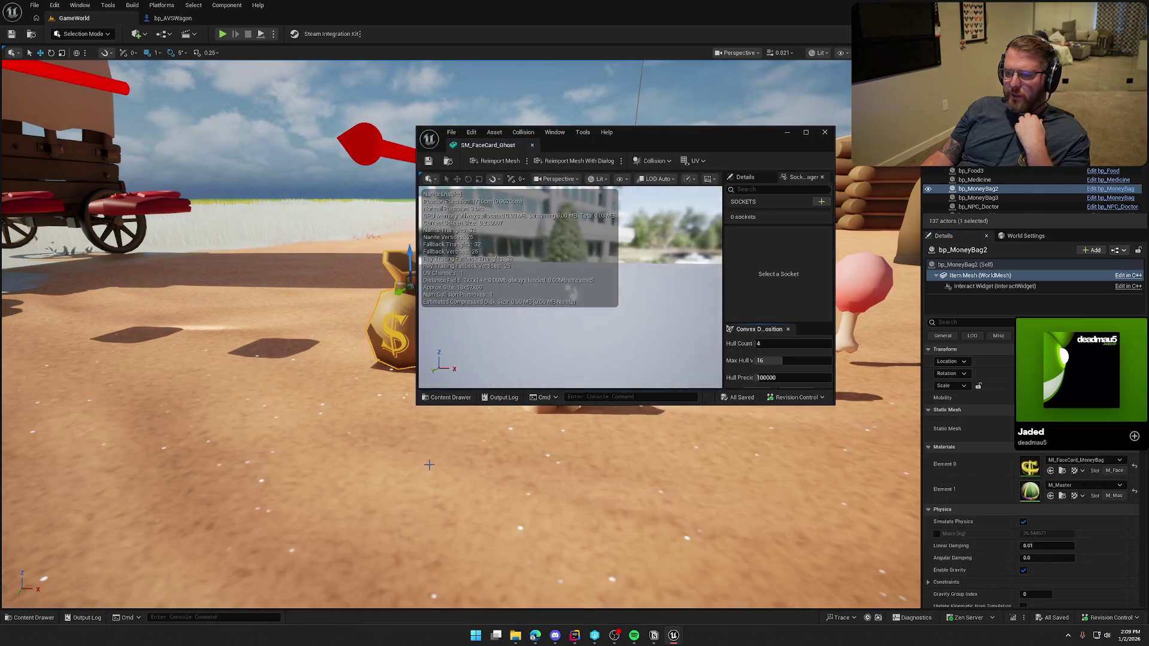
mouse_move(484, 146)
left_mouse_down()
mouse_move(299, 77)
mouse_move(375, 162)
left_mouse_up()
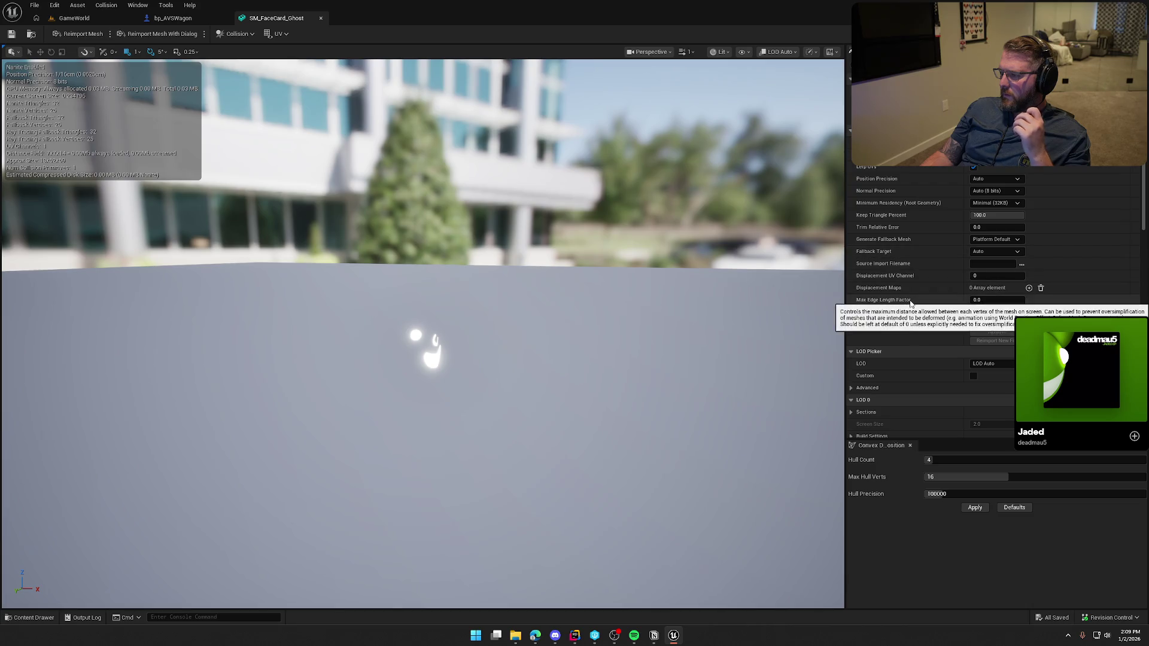
Browse the ghost face card's Details panel, expanding its asset import data
scroll(910, 301, "down", 2)
scroll(910, 305, "down", 4)
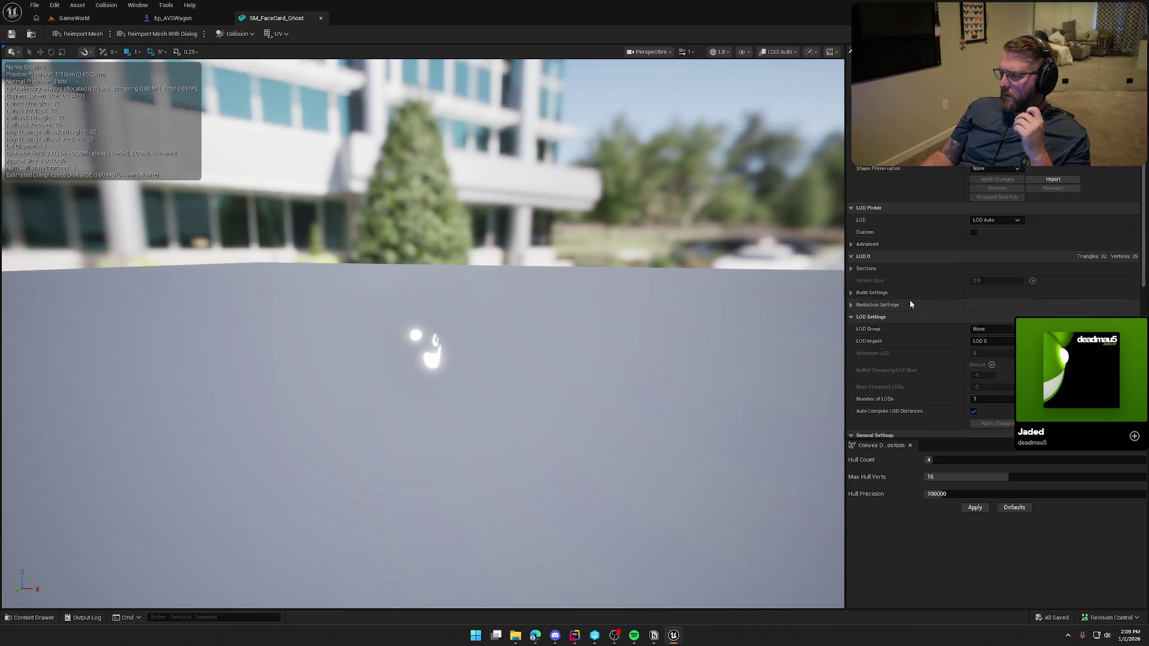
scroll(910, 304, "down", 12)
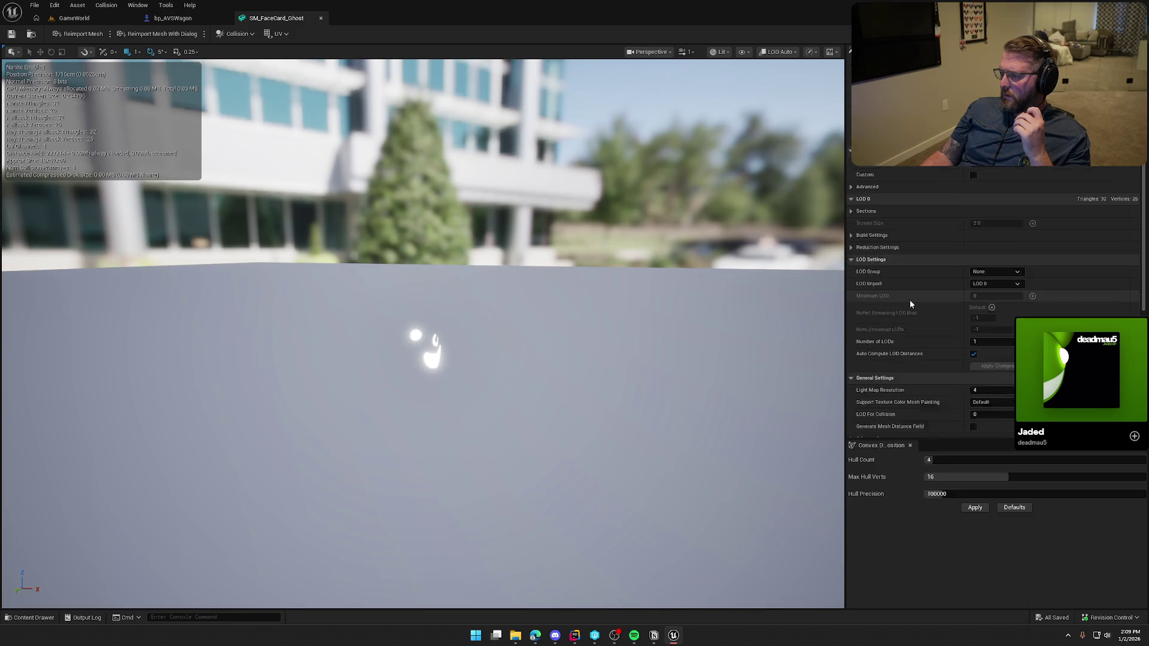
scroll(910, 304, "up", 1)
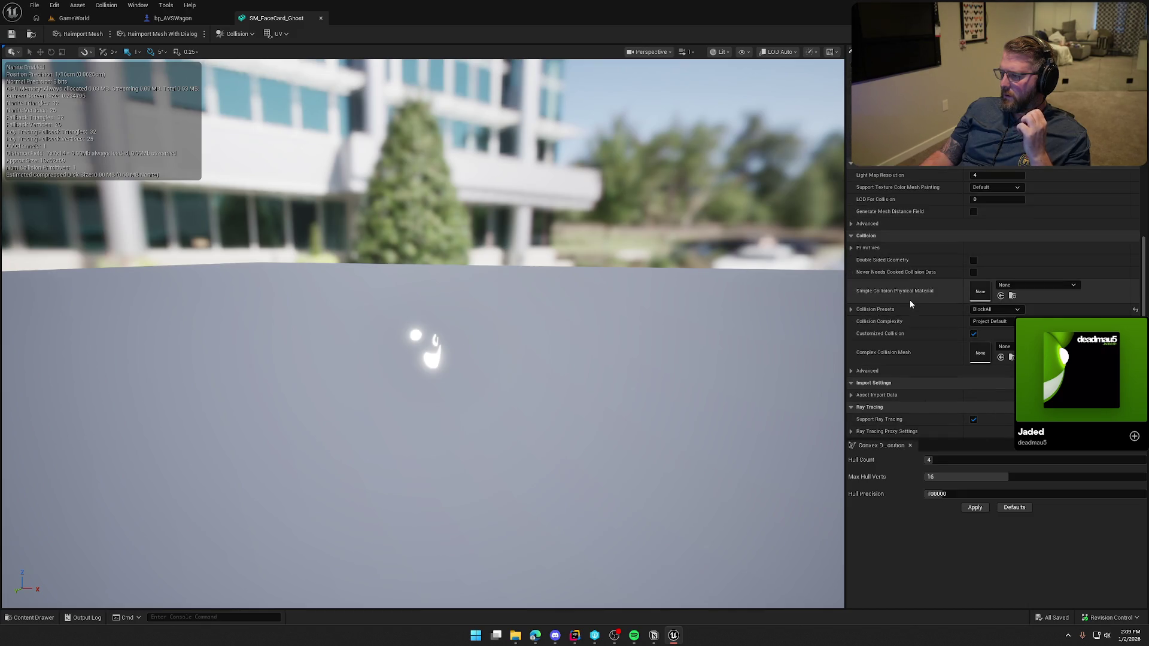
left_click(850, 395)
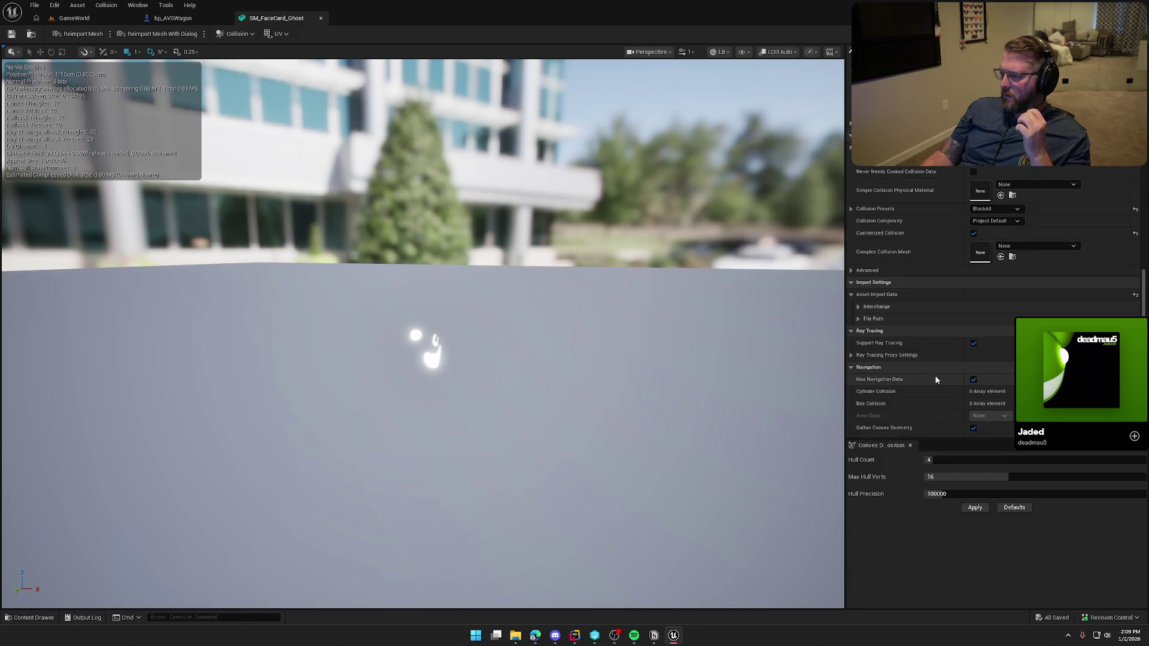
scroll(932, 377, "down", 2)
scroll(929, 375, "up", 5)
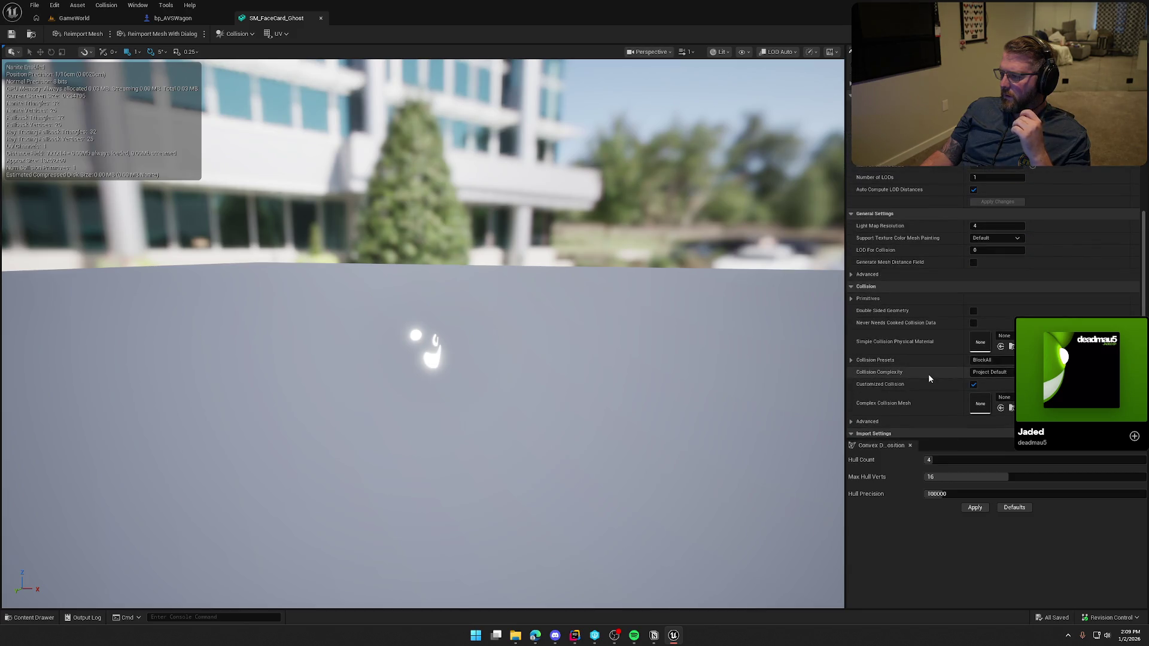
scroll(928, 375, "up", 2)
scroll(926, 375, "down", 6)
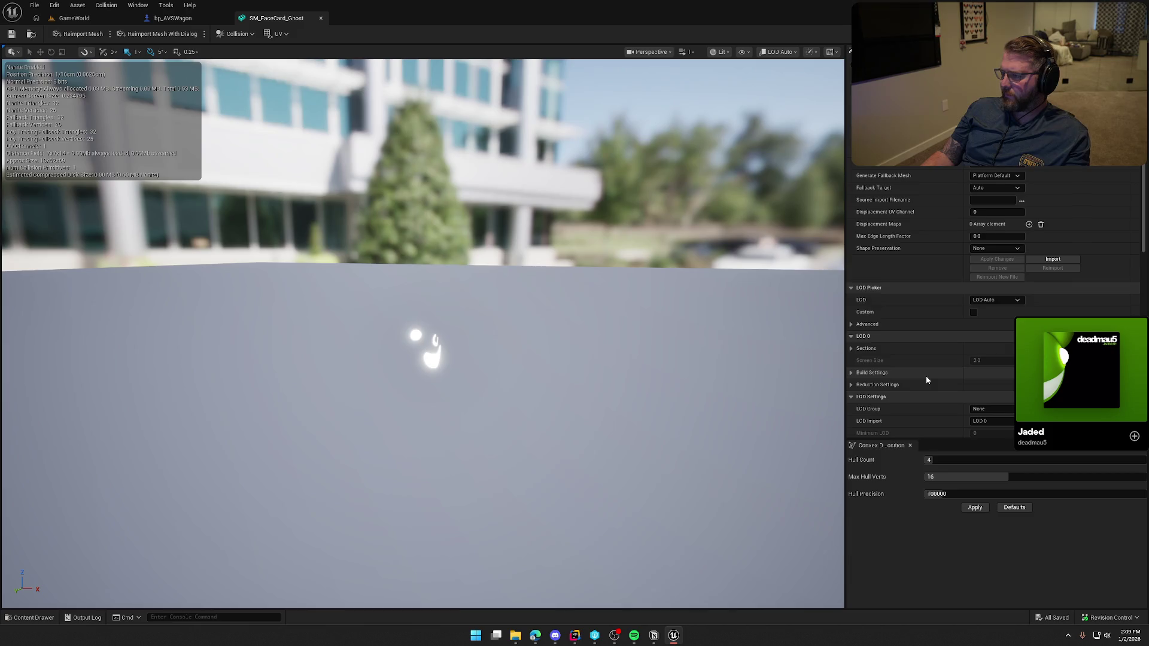
scroll(927, 374, "down", 2)
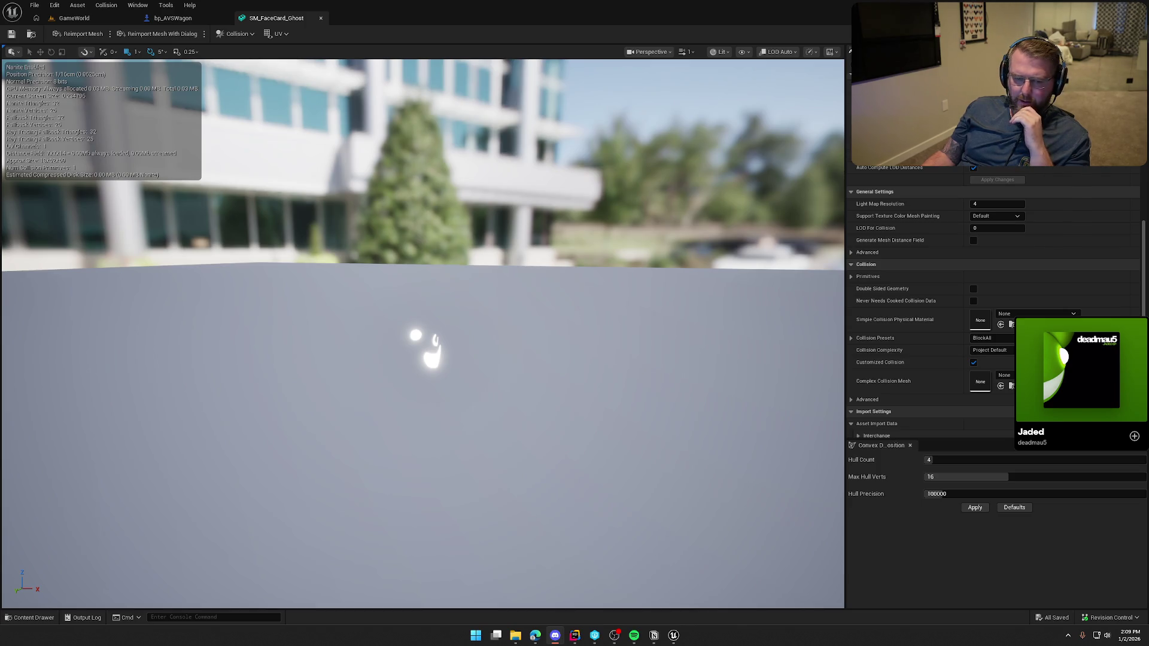
Open SK_Char_Female_Naked from Characters/Player/Female and dock its skeletal mesh editor
left_click(200, 21)
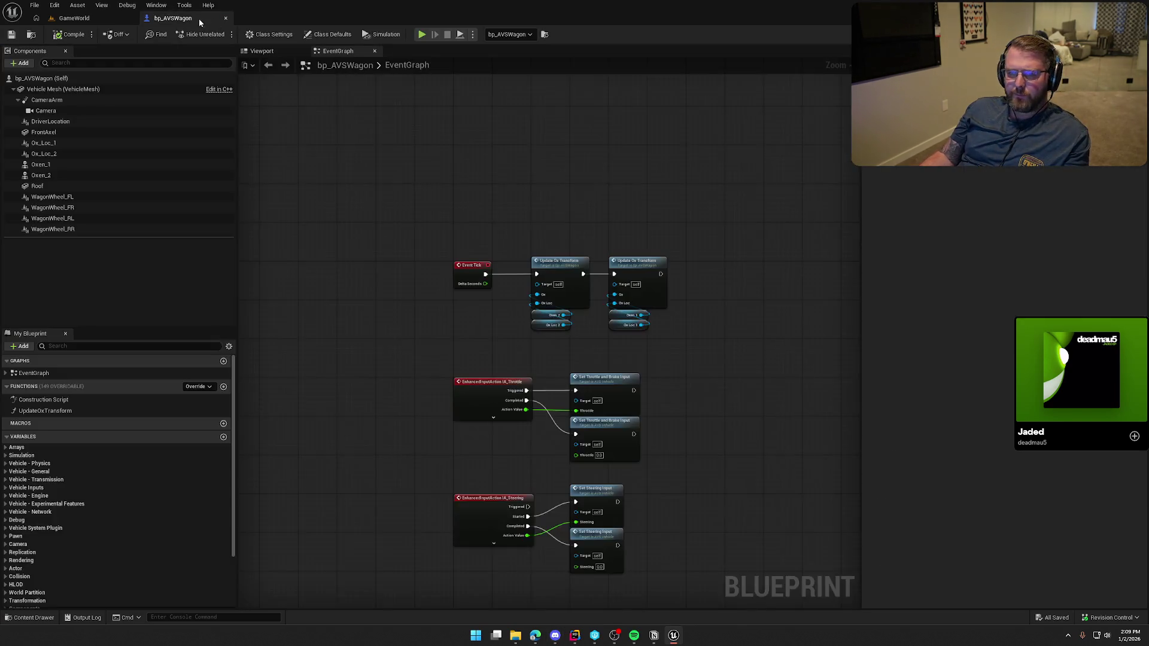
key("ctrl+space")
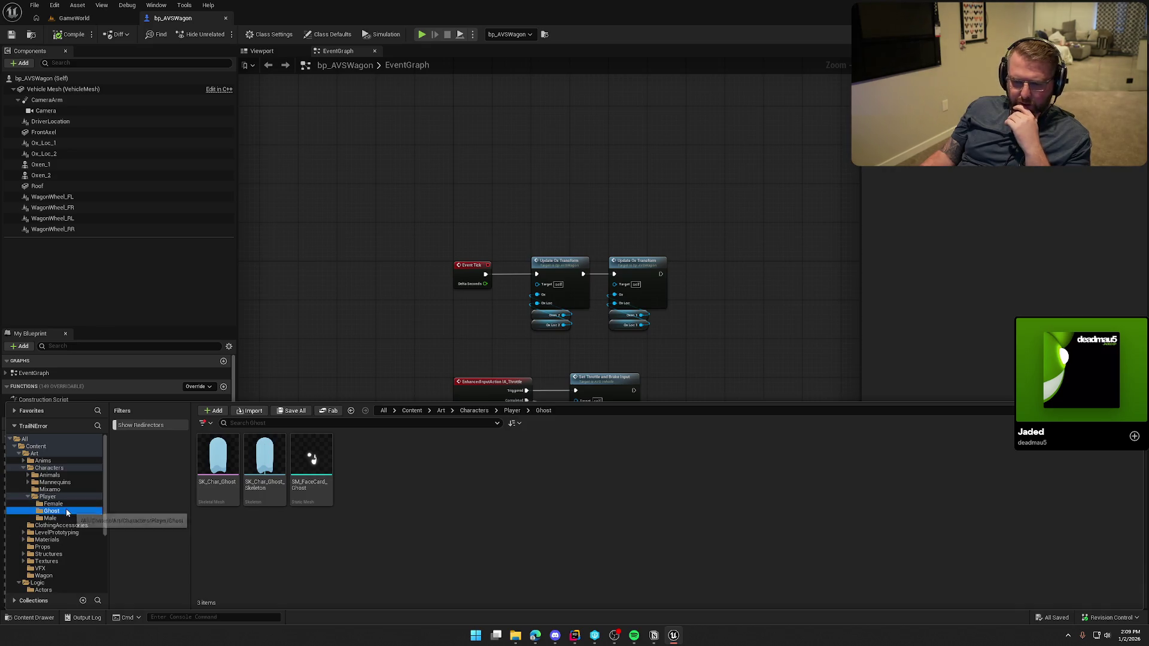
left_click(53, 503)
left_click(215, 452)
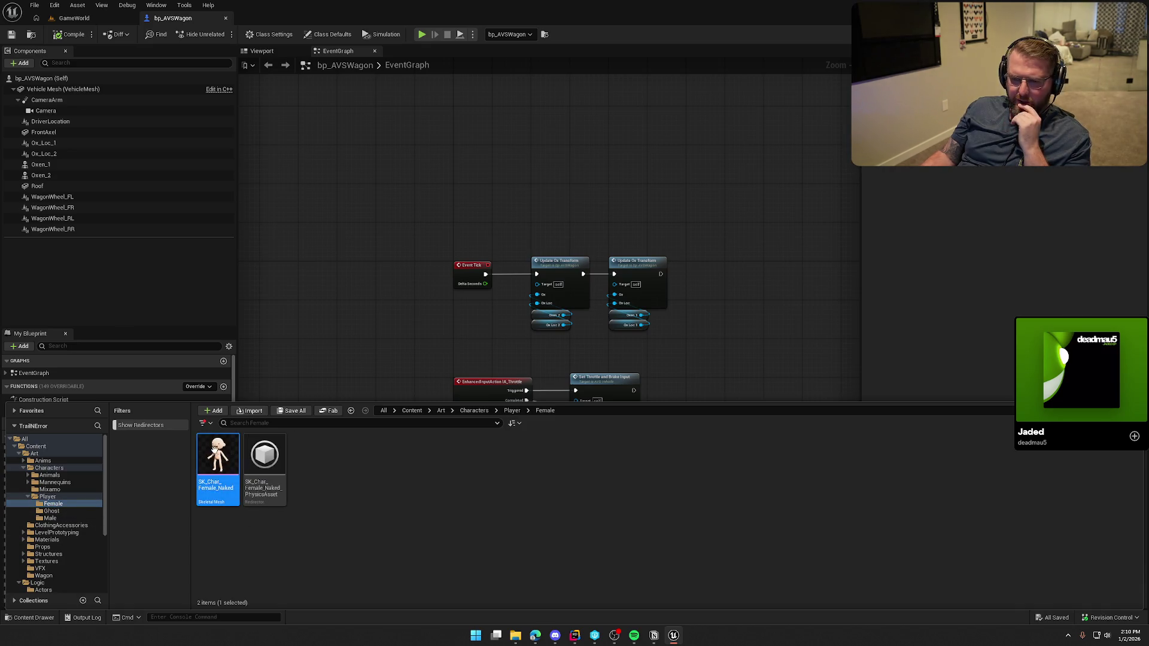
double_click(215, 453)
left_click_drag(518, 132, 288, 24)
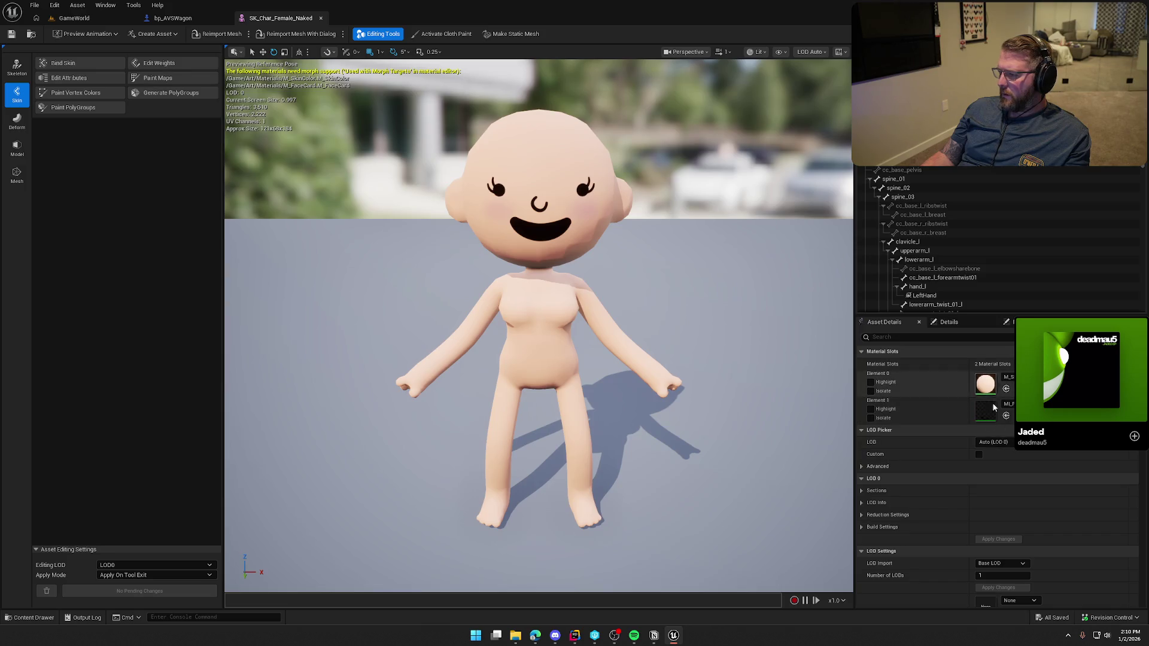
Orbit in close on the female character's hand, then switch over to Discord
mouse_move(777, 389)
left_mouse_down()
mouse_move(706, 382)
mouse_move(685, 358)
mouse_move(685, 322)
left_mouse_up()
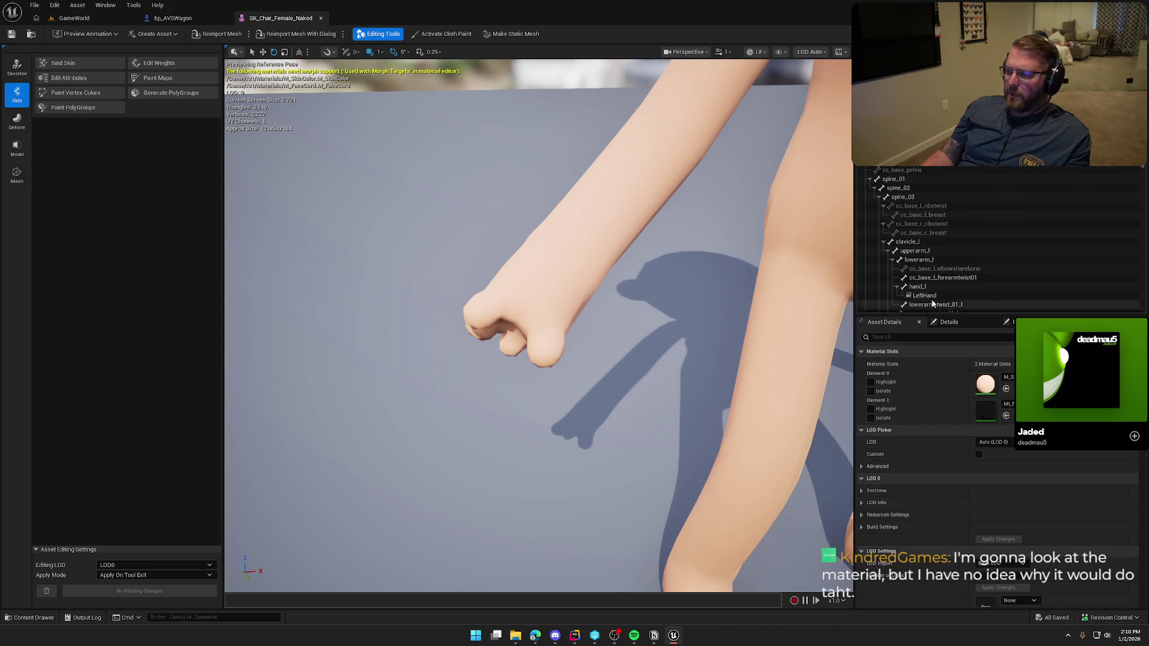
key("alt+Tab")
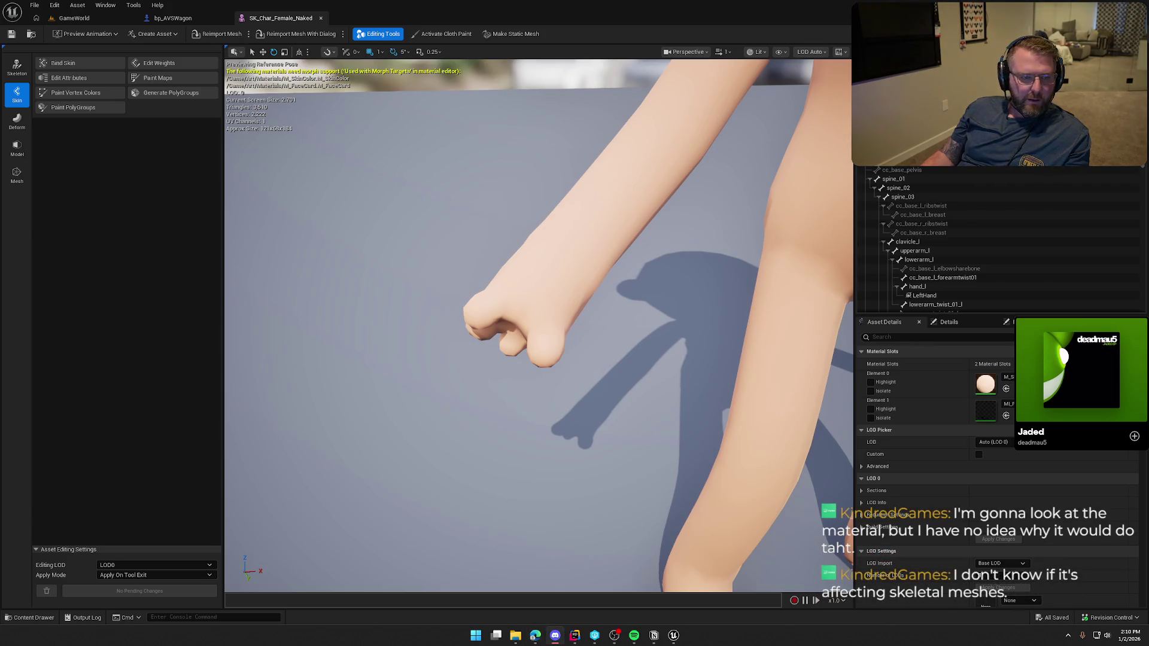
Open the shared character screenshot from Discord in the browser
key("super+Up")
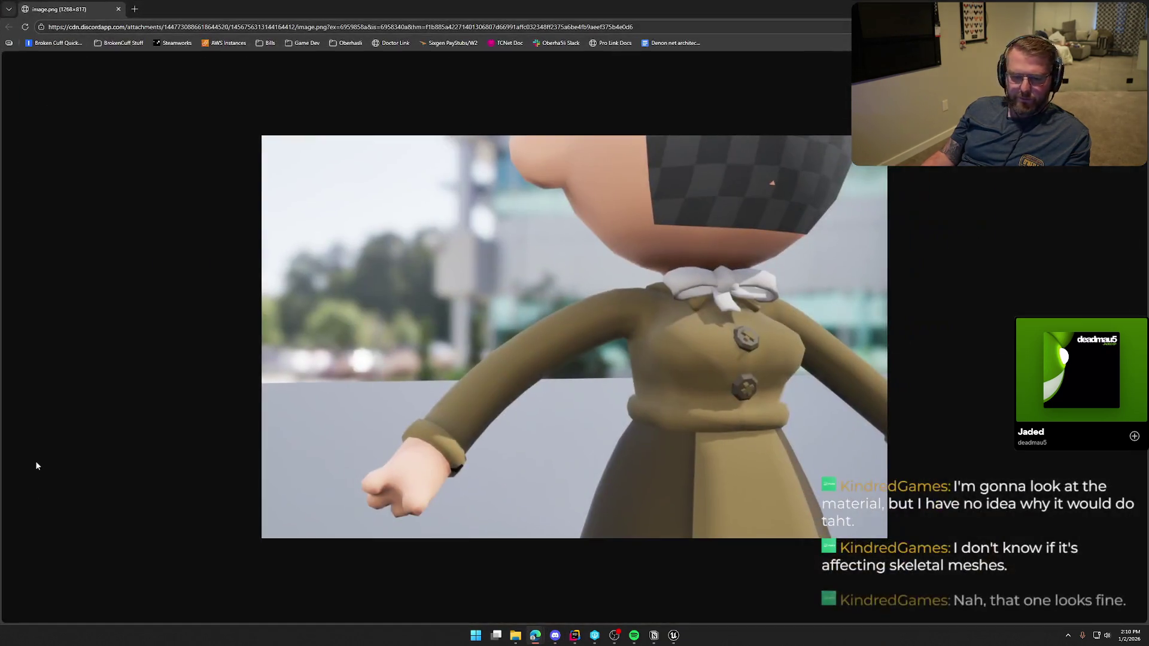
key("alt+Tab")
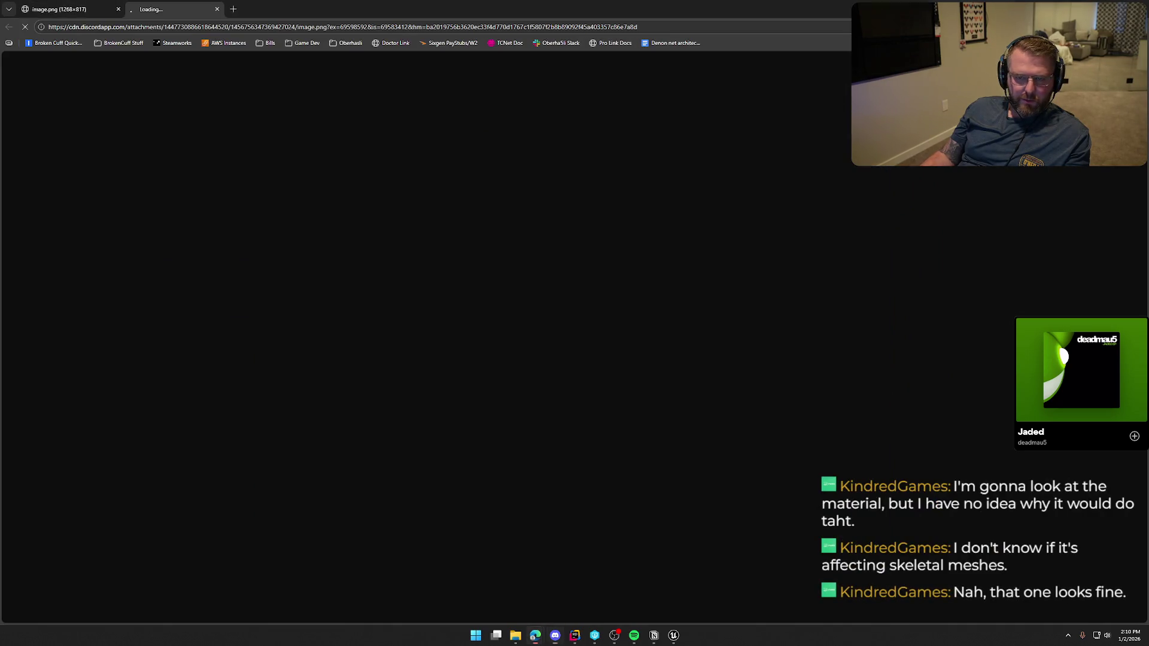
left_click(126, 122)
key("ctrl+shift+Tab")
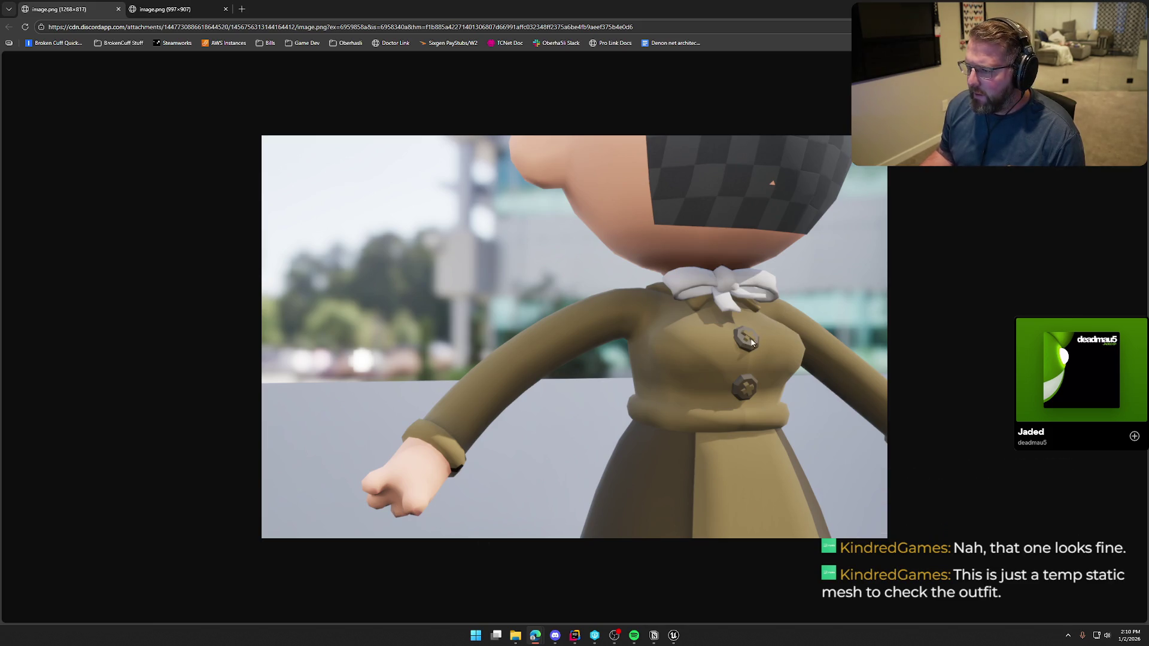
Flip between the two image.png render tabs to compare them, then return to Unreal
left_click(174, 9)
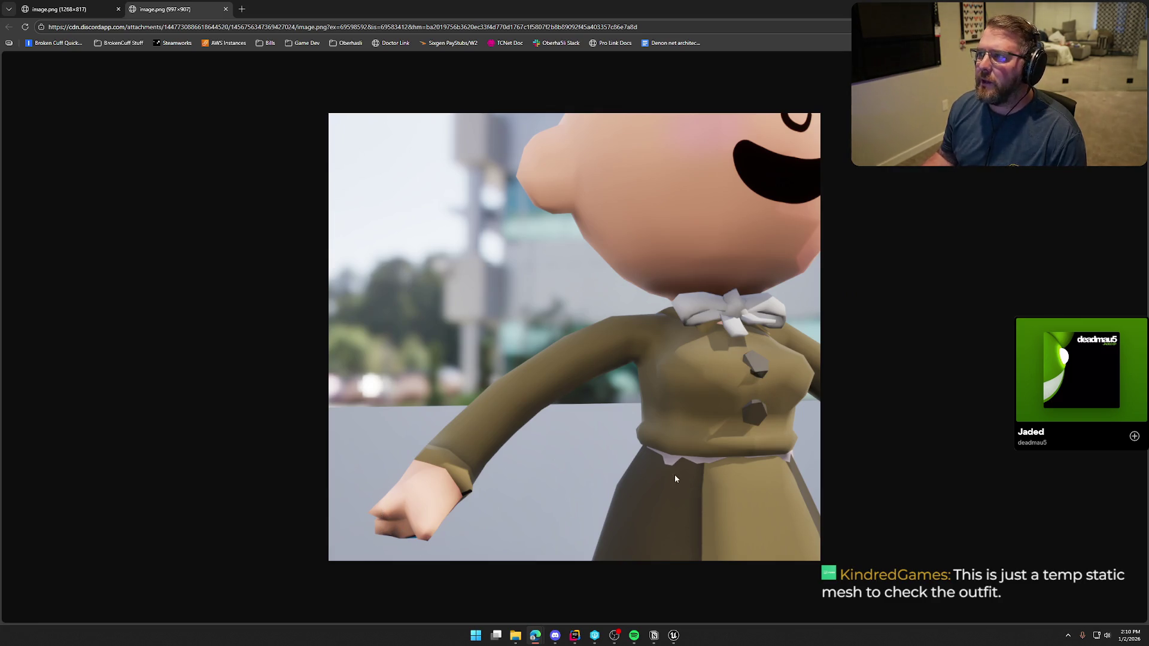
left_click(72, 10)
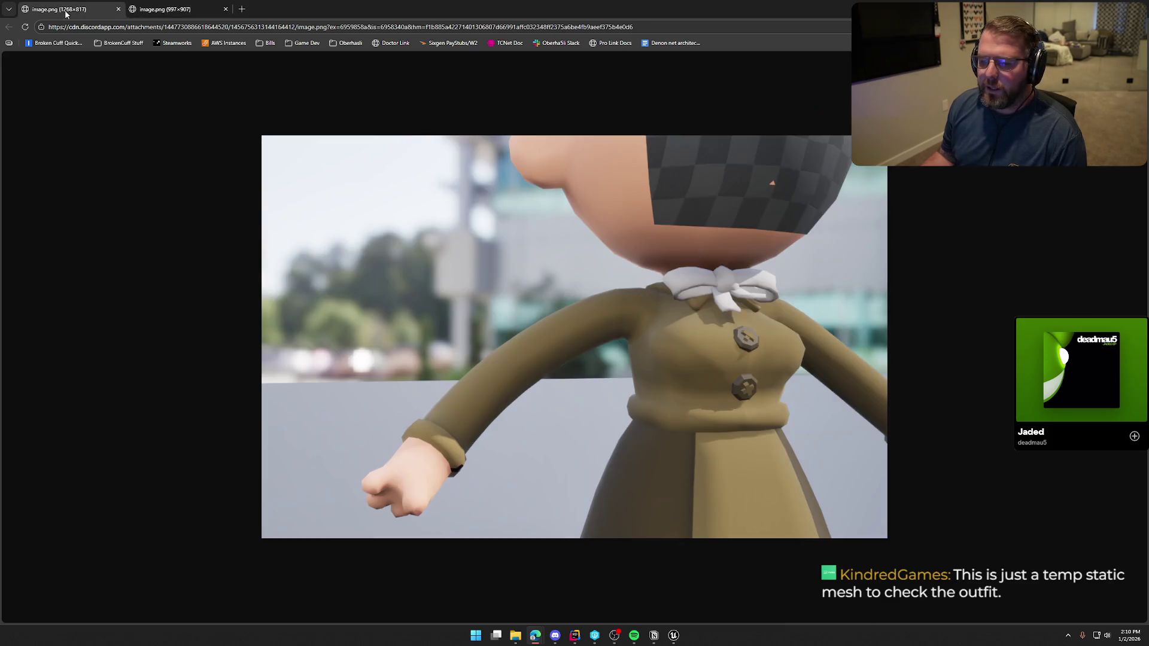
left_click(154, 9)
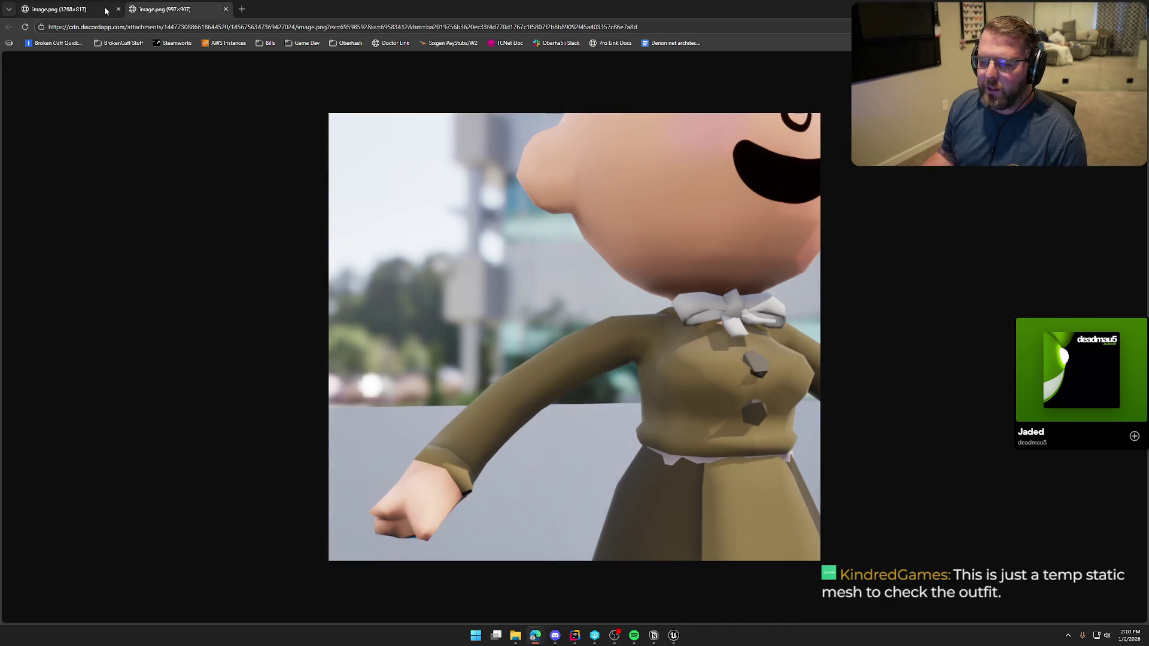
left_click(68, 8)
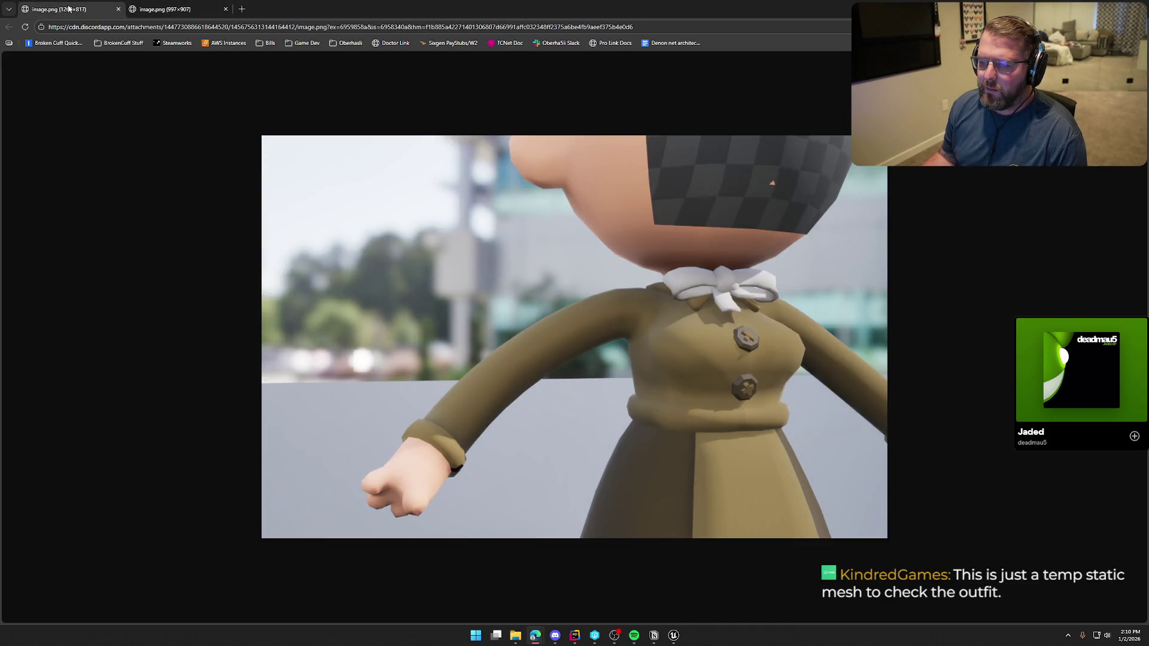
left_click(183, 11)
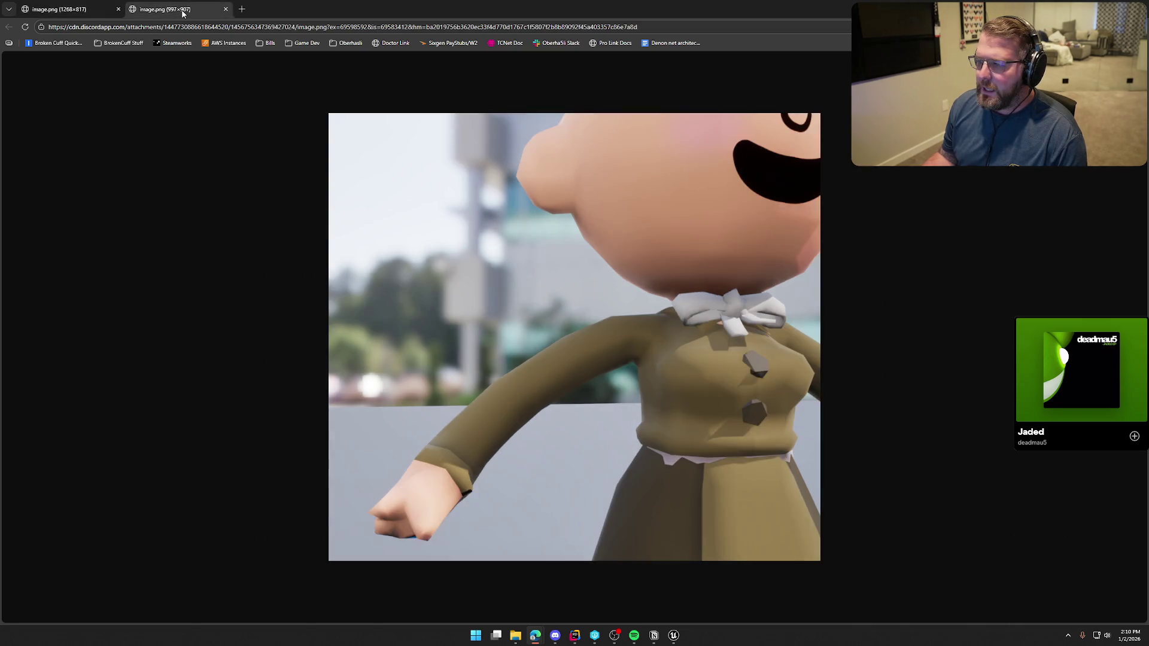
left_click(70, 10)
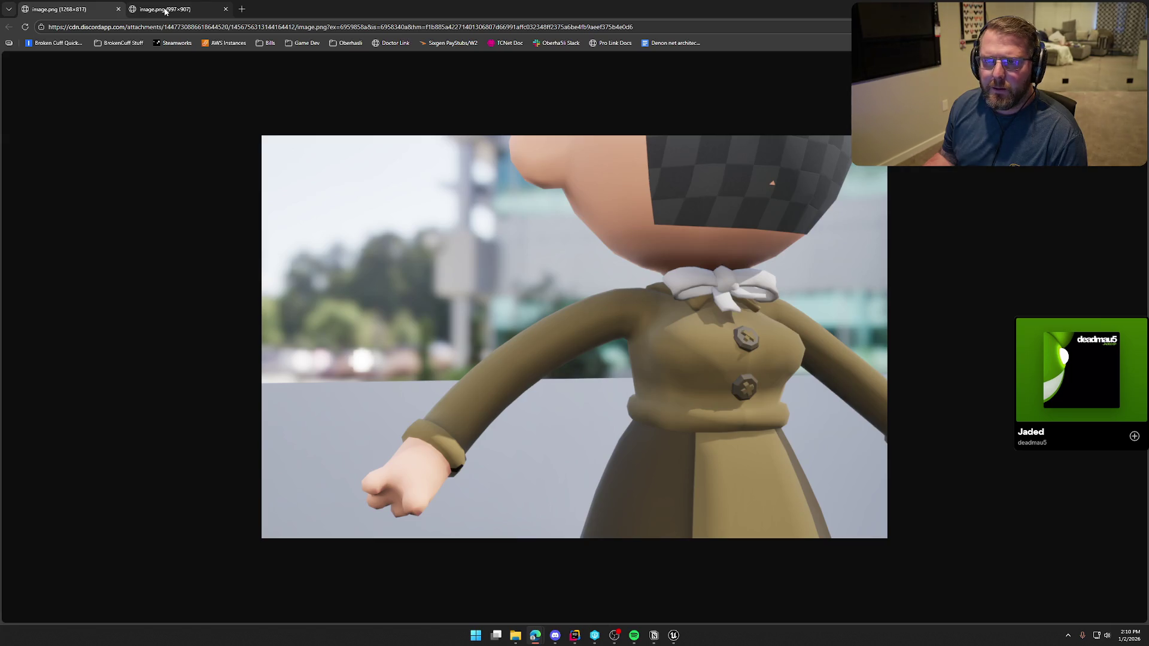
left_click(165, 11)
left_click(81, 11)
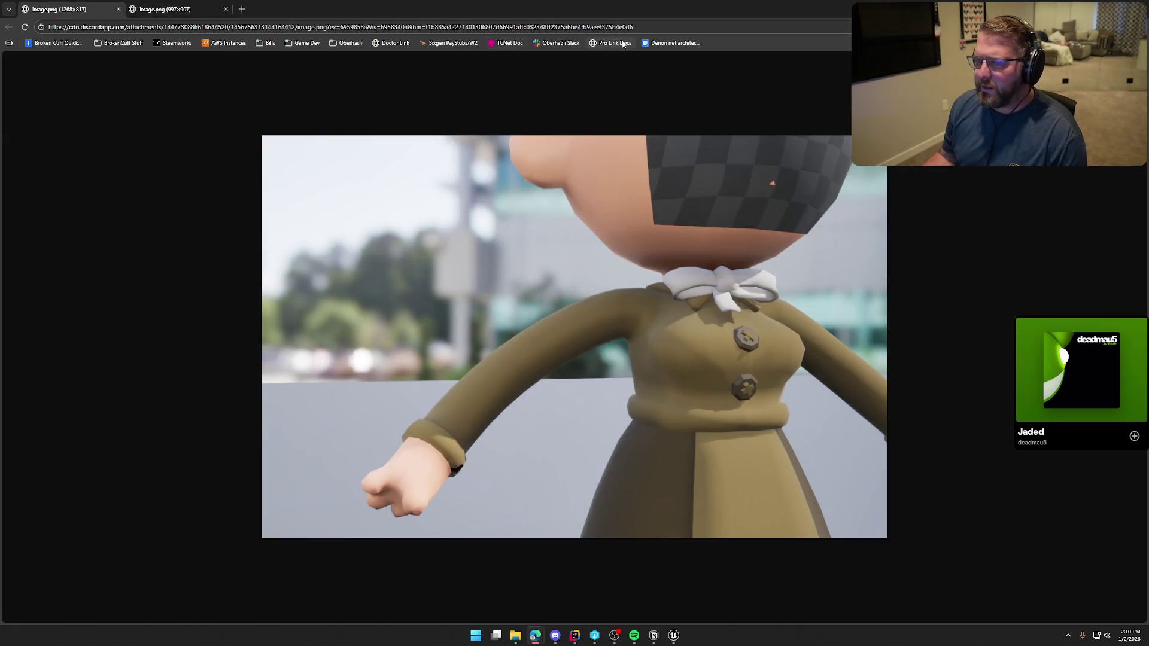
key("alt+Tab")
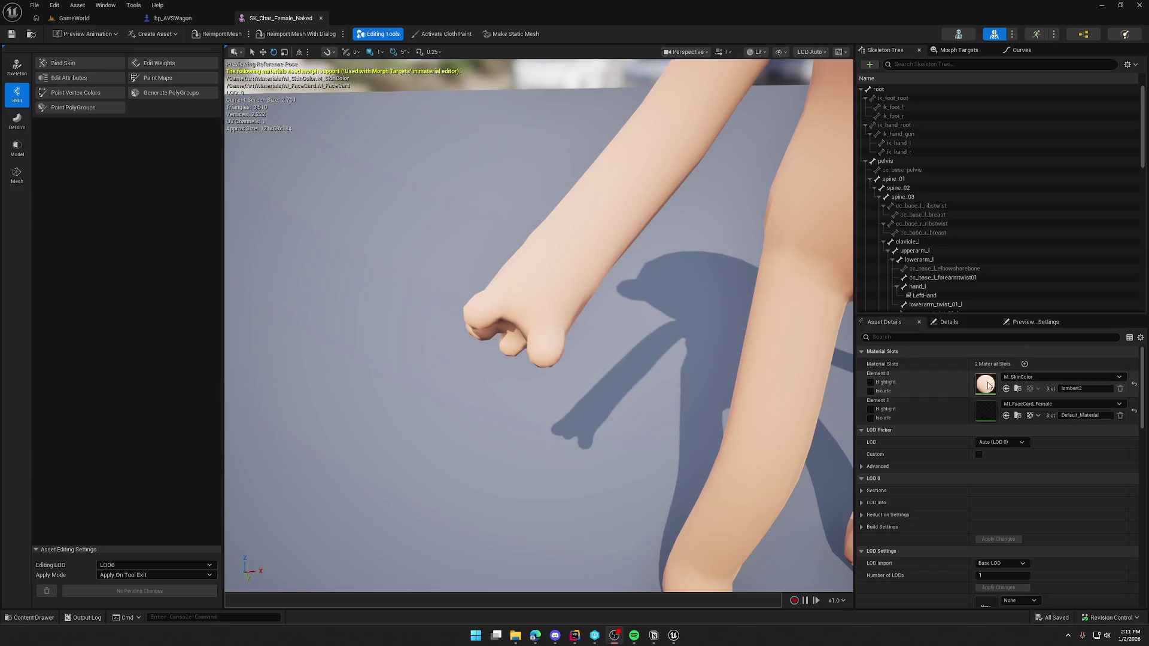
Try MI_Ferns on the face material slot (Element 1), then undo the change
scroll(841, 374, "down", 10)
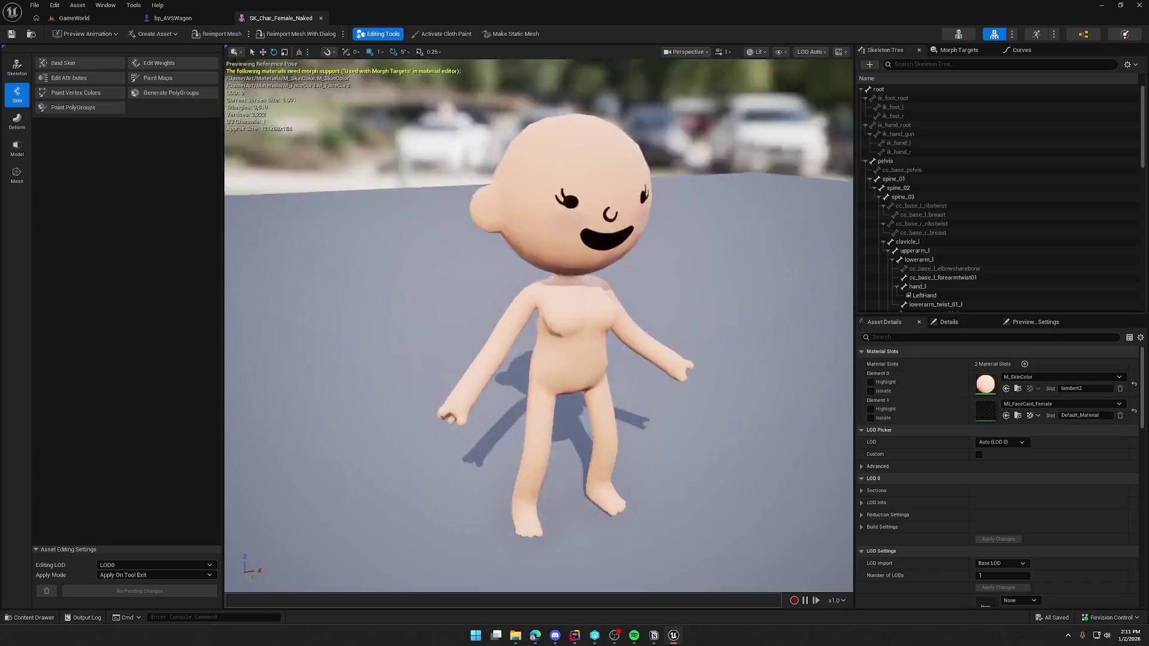
scroll(840, 373, "up", 3)
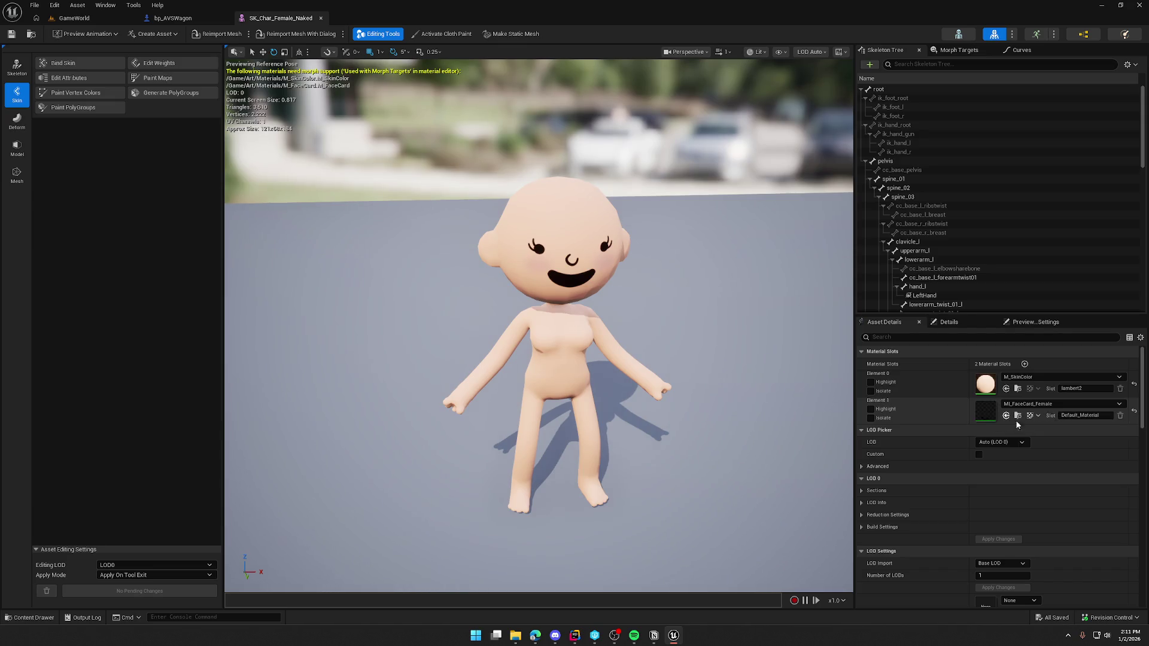
left_click(1029, 407)
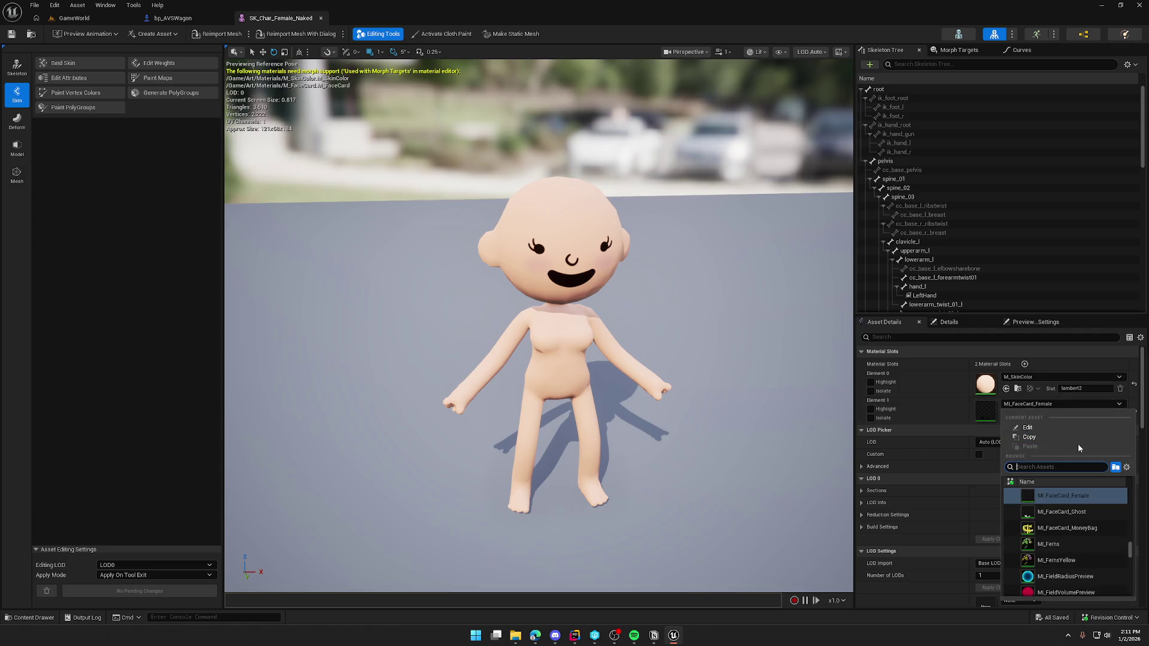
left_click(1123, 544)
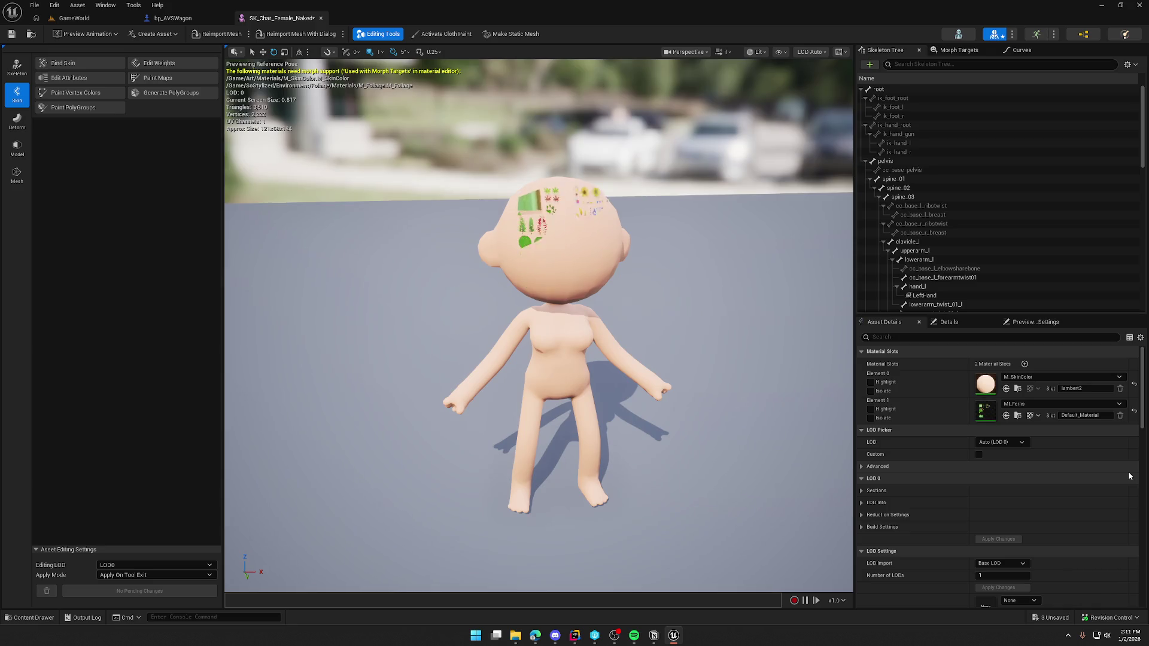
mouse_move(703, 328)
left_mouse_down()
mouse_move(646, 329)
mouse_move(704, 328)
left_mouse_up()
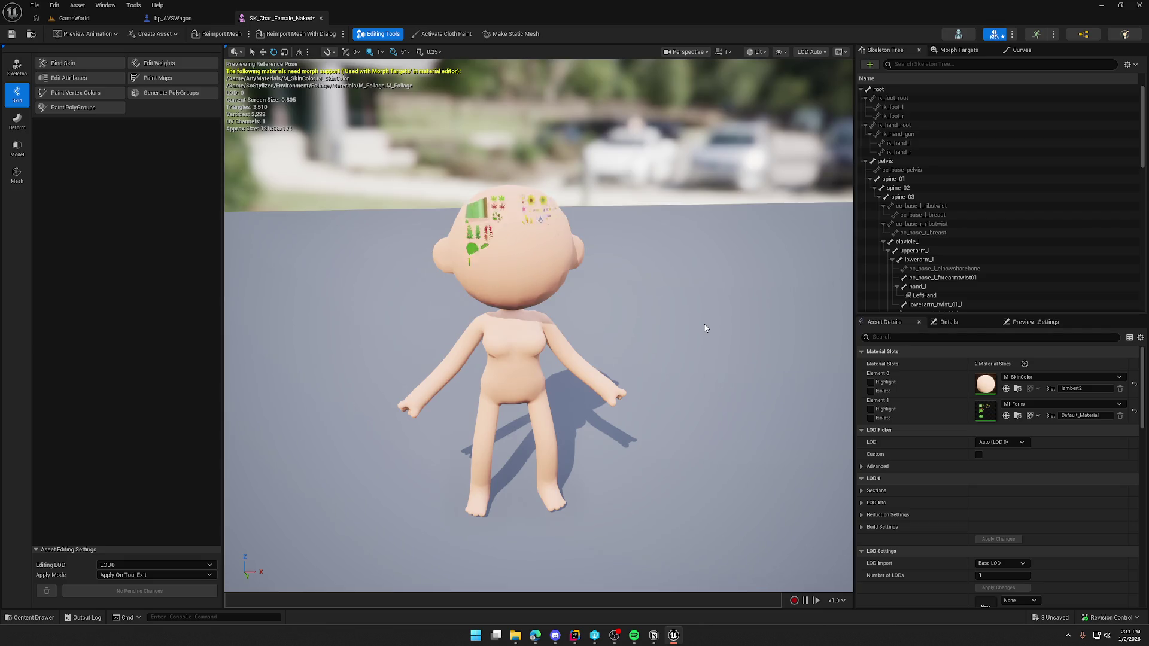
key("ctrl+z")
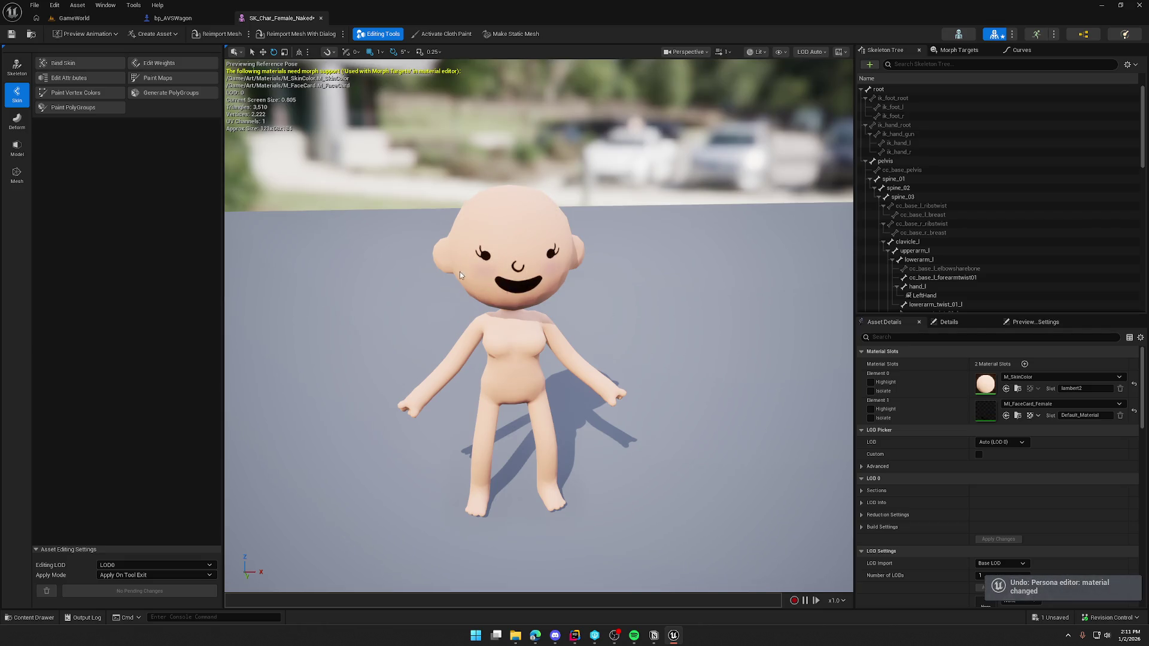
Close the female mesh editor and show the Player/Male folder in the Content Drawer
left_click(321, 18)
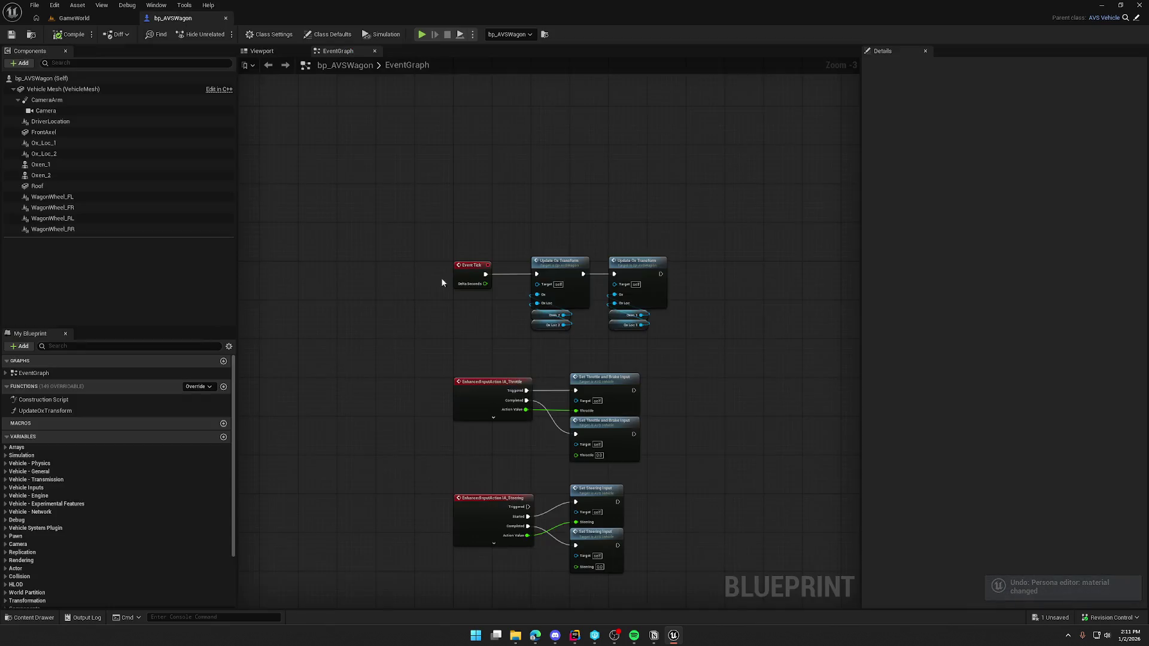
mouse_move(759, 251)
left_mouse_down()
mouse_move(659, 223)
mouse_move(579, 216)
mouse_move(575, 226)
left_mouse_up()
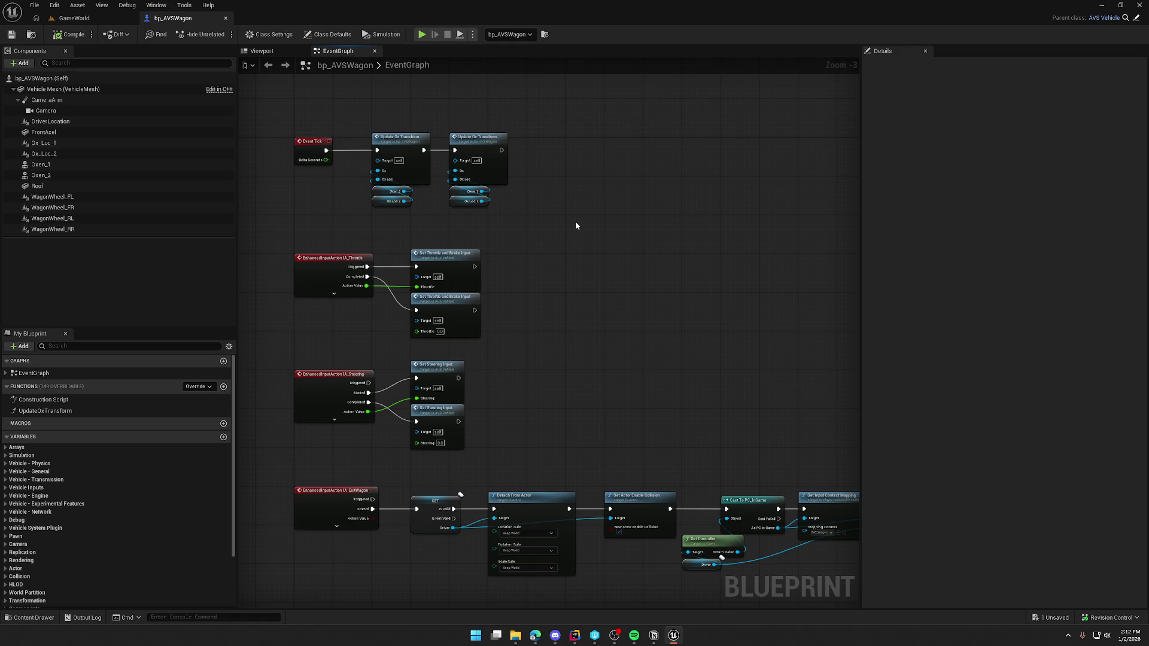
left_click_drag(611, 276, 588, 259)
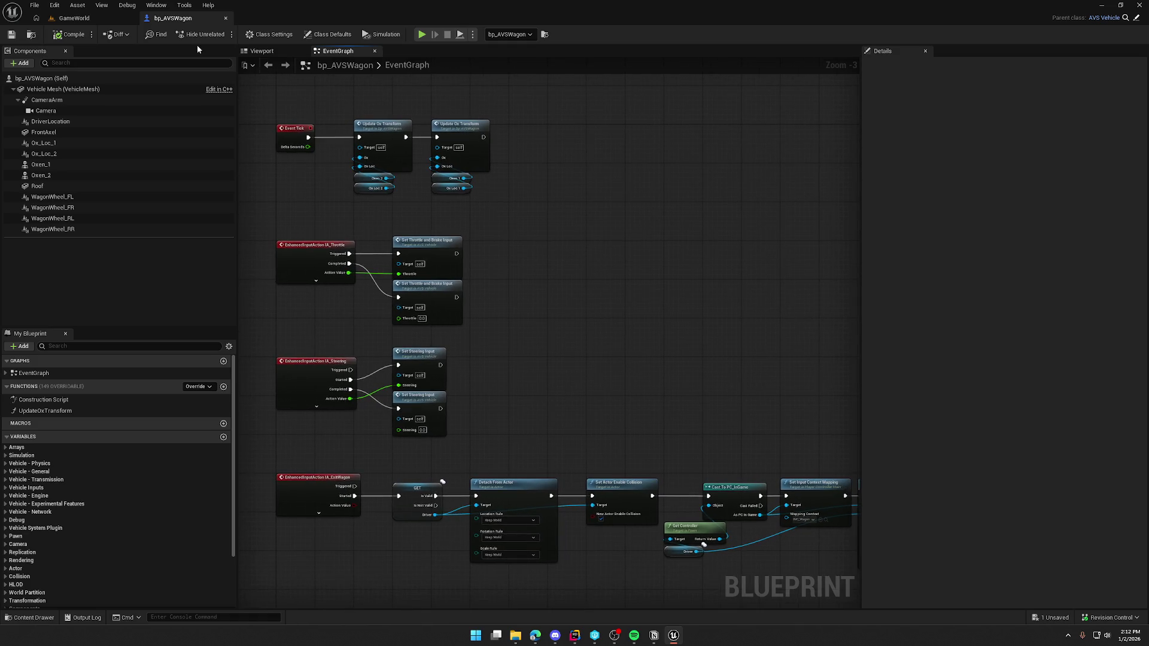
key("ctrl+space")
left_click(50, 518)
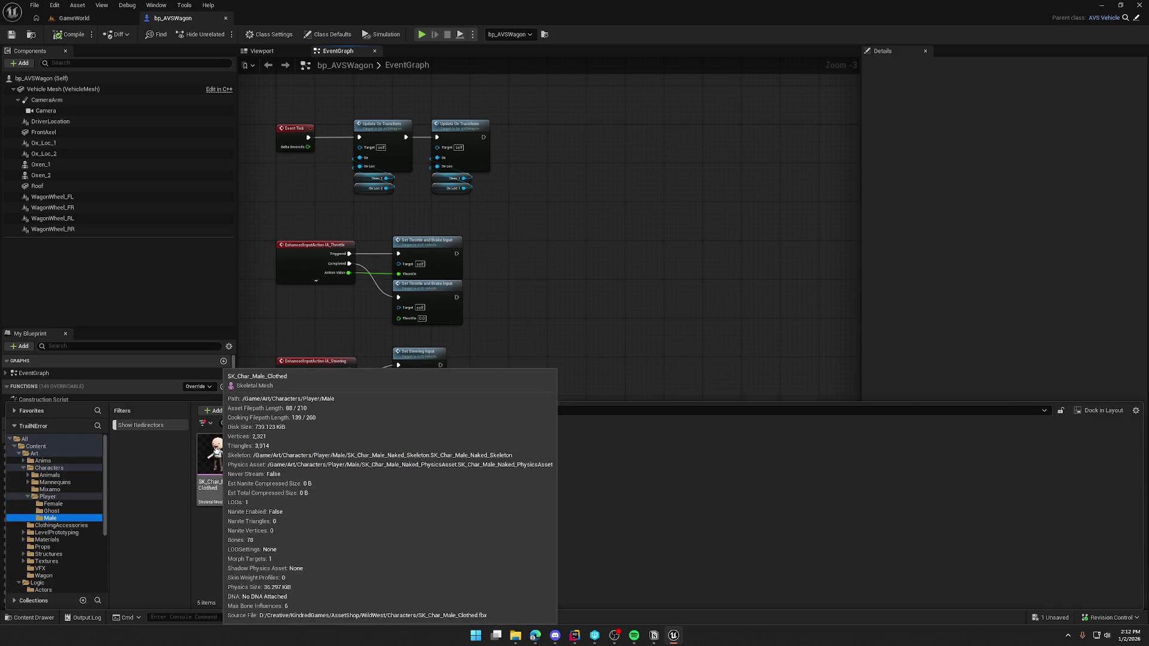
Open and dock SK_Char_Male_Clothed, orbit around the clothed male character, then close its tab
double_click(216, 450)
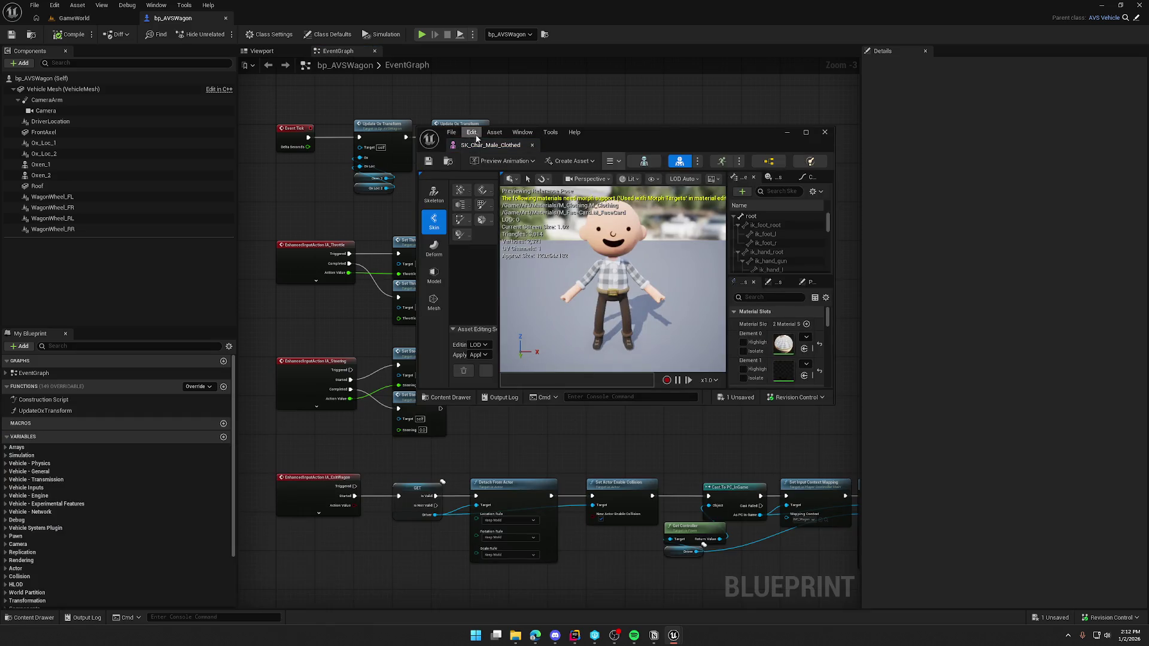
mouse_move(481, 145)
left_mouse_down()
mouse_move(337, 77)
mouse_move(296, 19)
left_mouse_up()
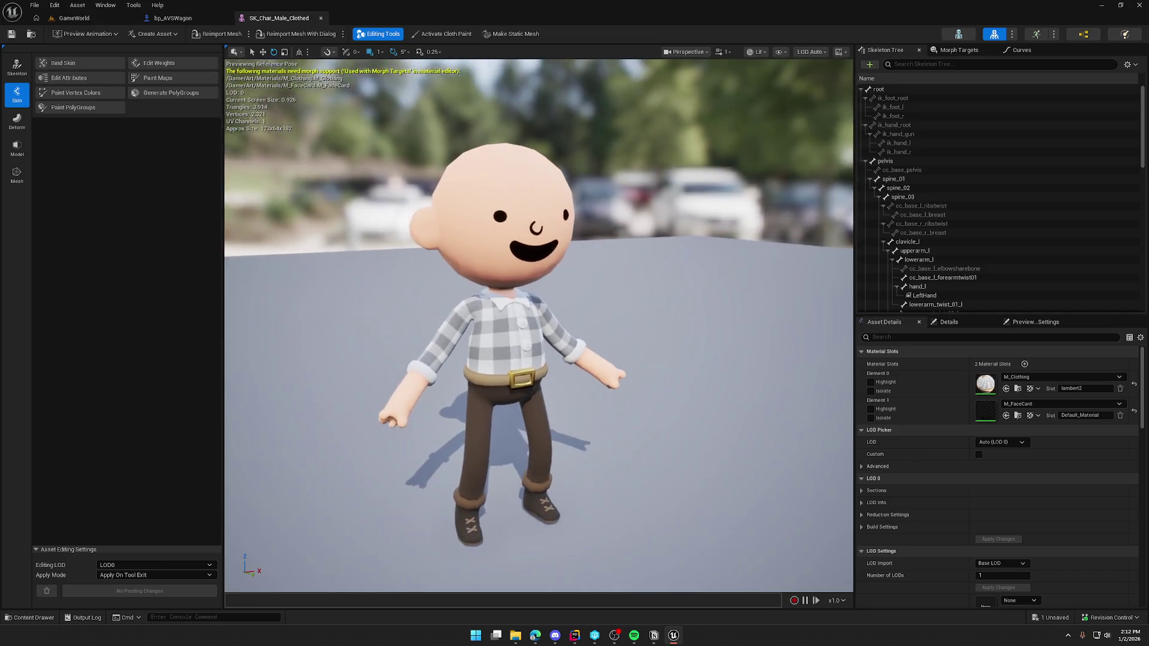
scroll(539, 326, "up", 10)
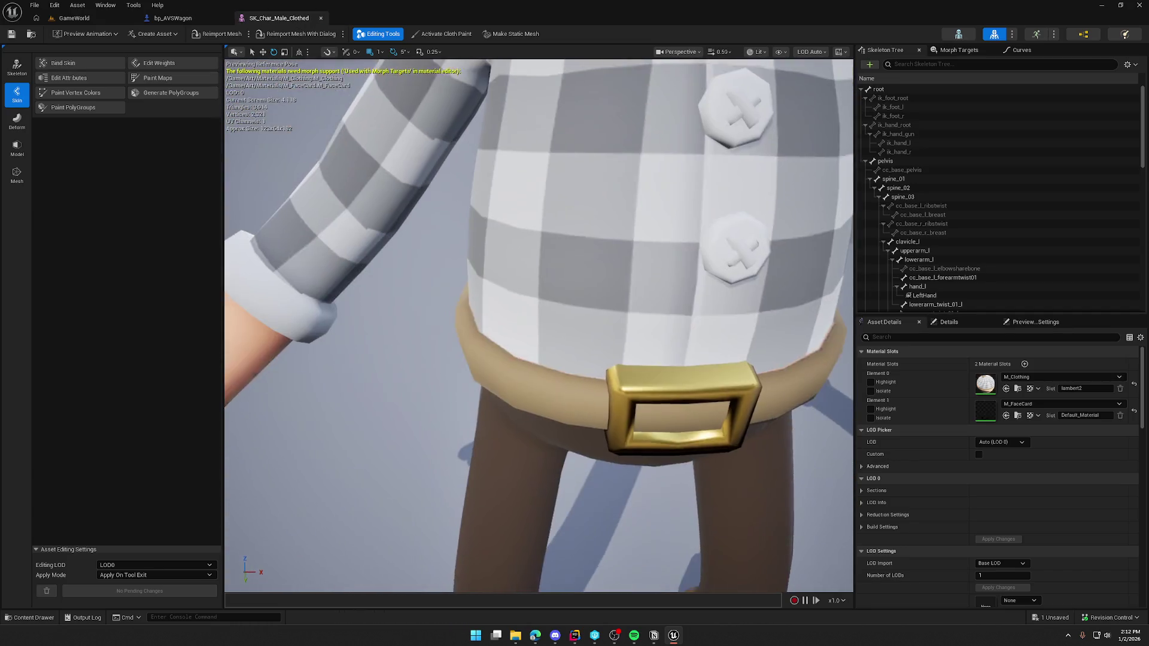
scroll(539, 326, "down", 8)
mouse_move(538, 326)
left_mouse_down()
mouse_move(592, 305)
mouse_move(556, 305)
left_mouse_up()
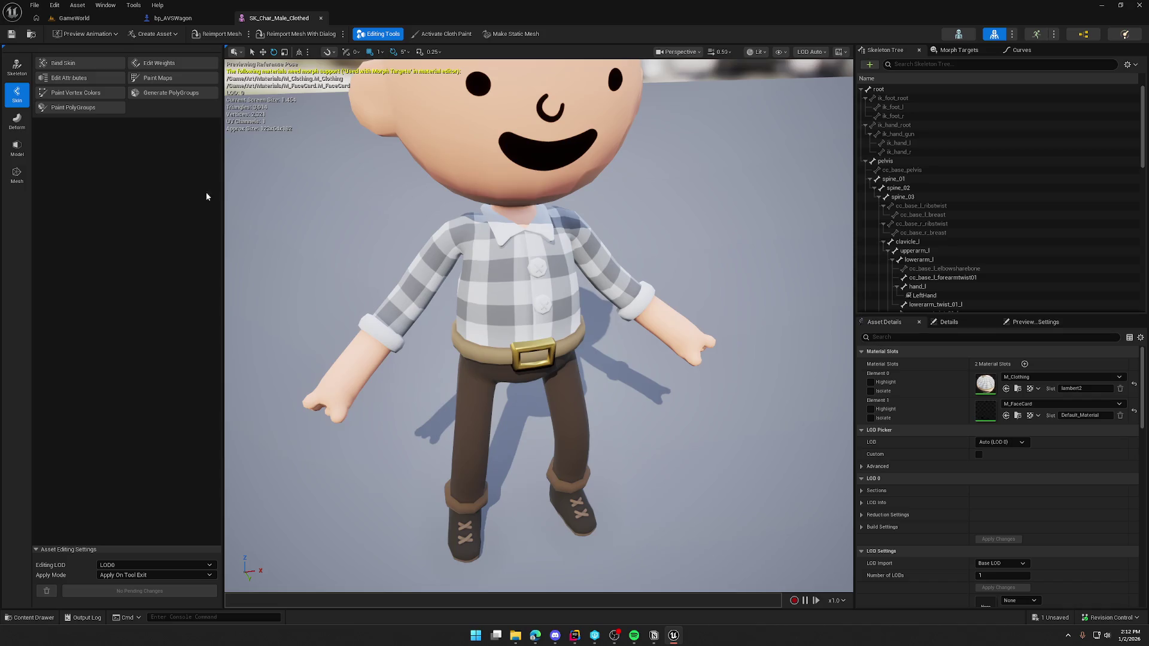
left_click_drag(233, 192, 240, 210)
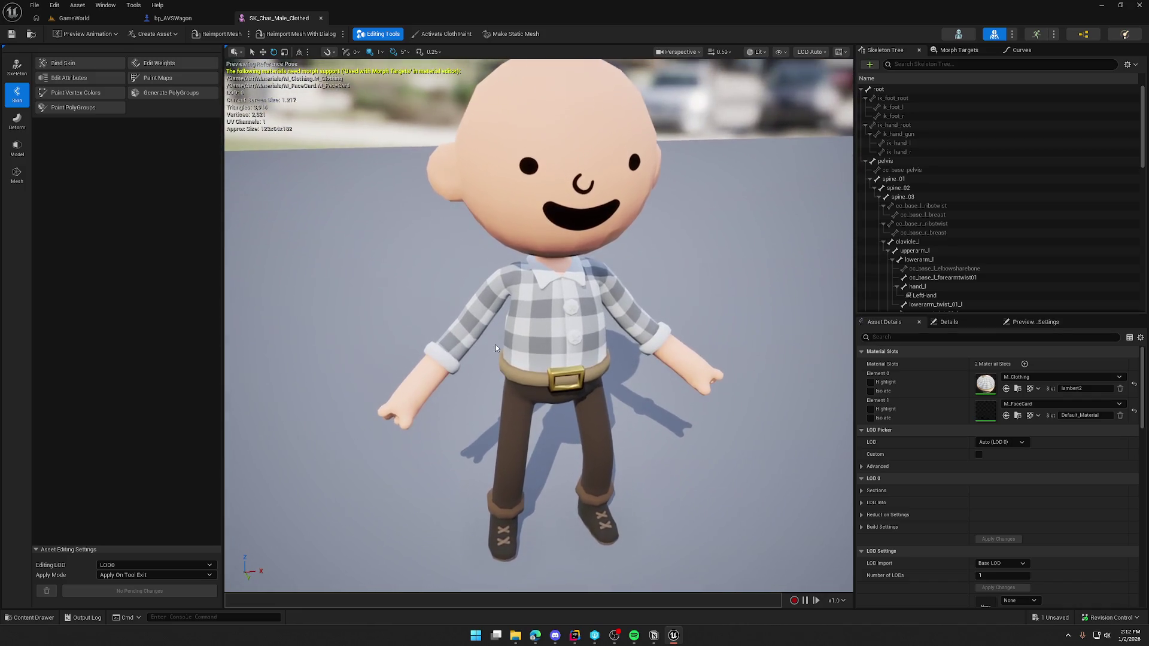
scroll(538, 323, "up", 3)
mouse_move(539, 324)
left_mouse_down()
mouse_move(566, 329)
mouse_move(605, 292)
left_mouse_up()
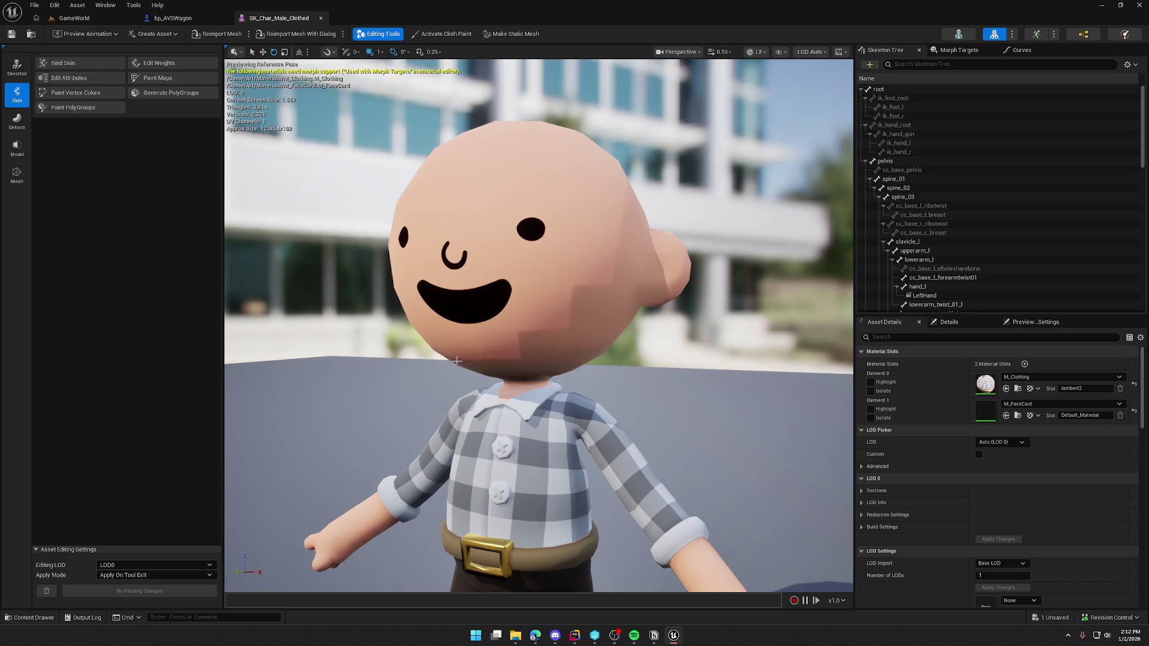
mouse_move(613, 329)
left_mouse_down()
mouse_move(571, 339)
mouse_move(602, 330)
left_mouse_up()
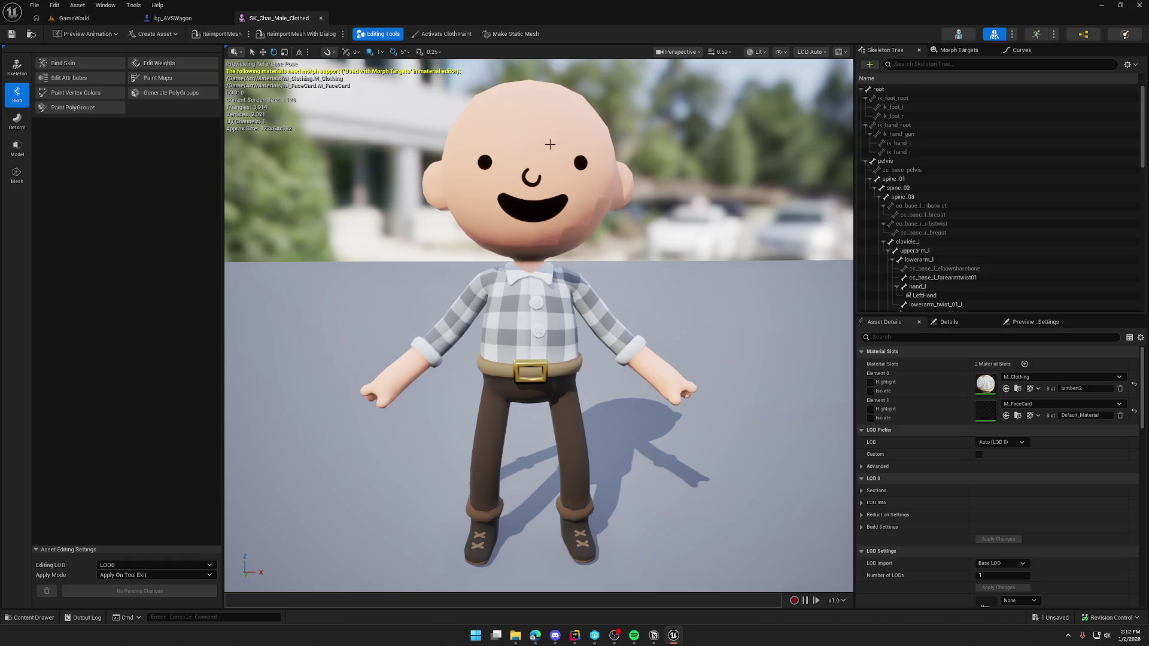
middle_click(275, 21)
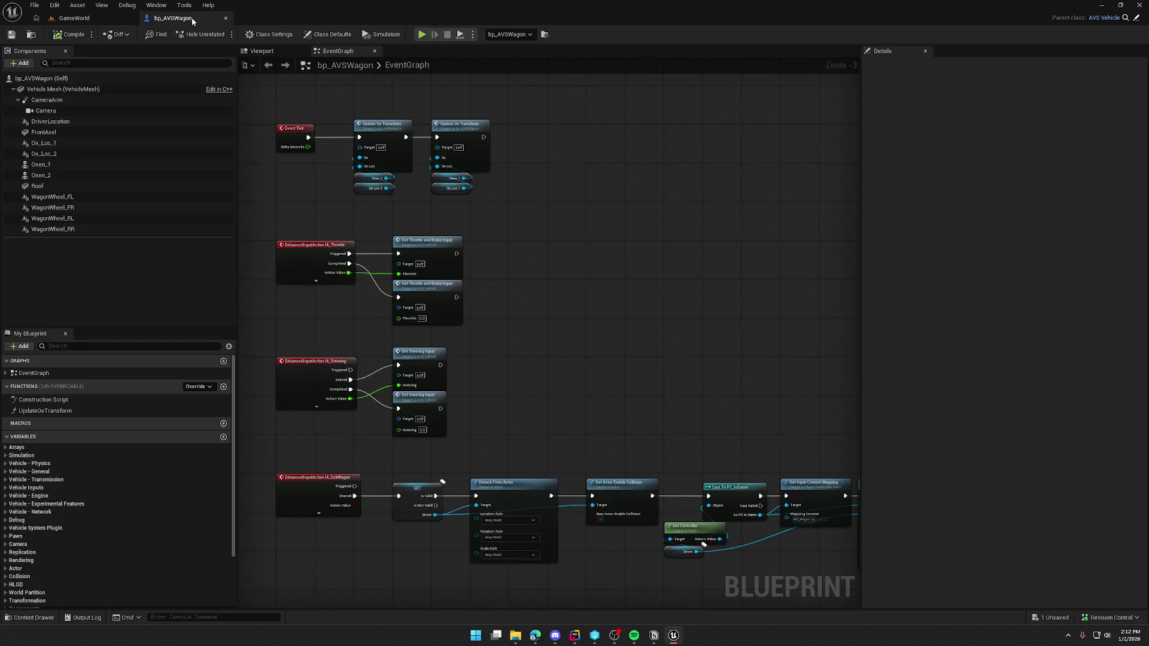
Switch to the GameWorld level and save the unsaved female character asset with Save Selected
mouse_move(577, 294)
left_mouse_down()
mouse_move(594, 300)
mouse_move(550, 279)
mouse_move(568, 285)
left_mouse_up()
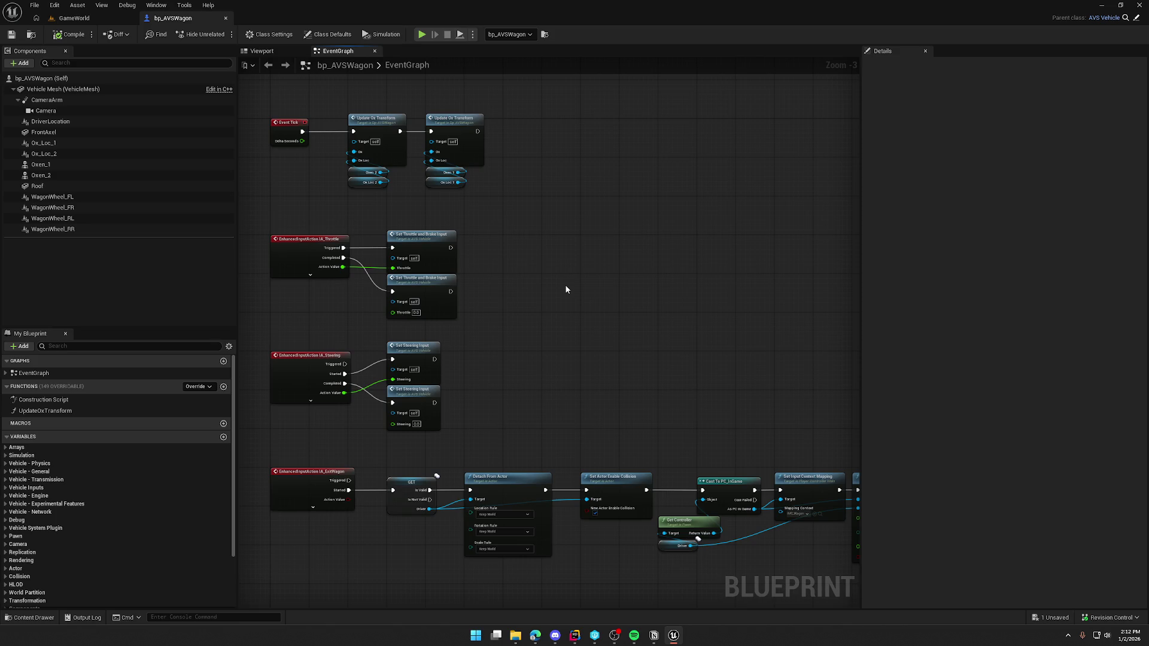
mouse_move(587, 305)
left_mouse_down()
mouse_move(584, 344)
mouse_move(565, 312)
left_mouse_up()
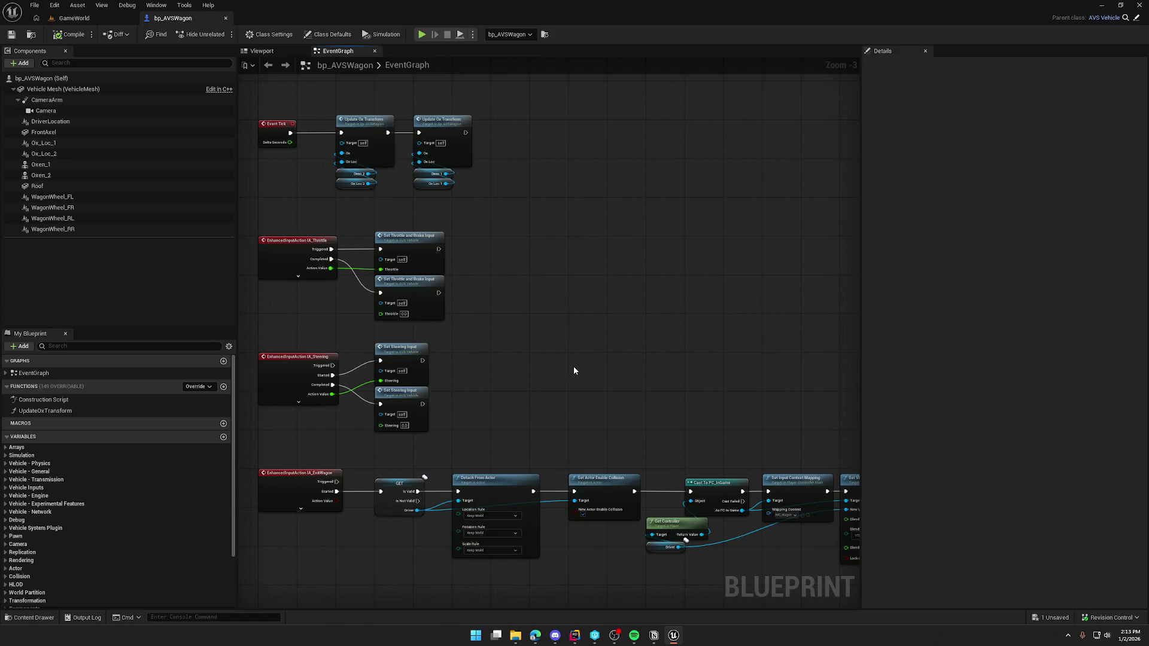
left_click(74, 18)
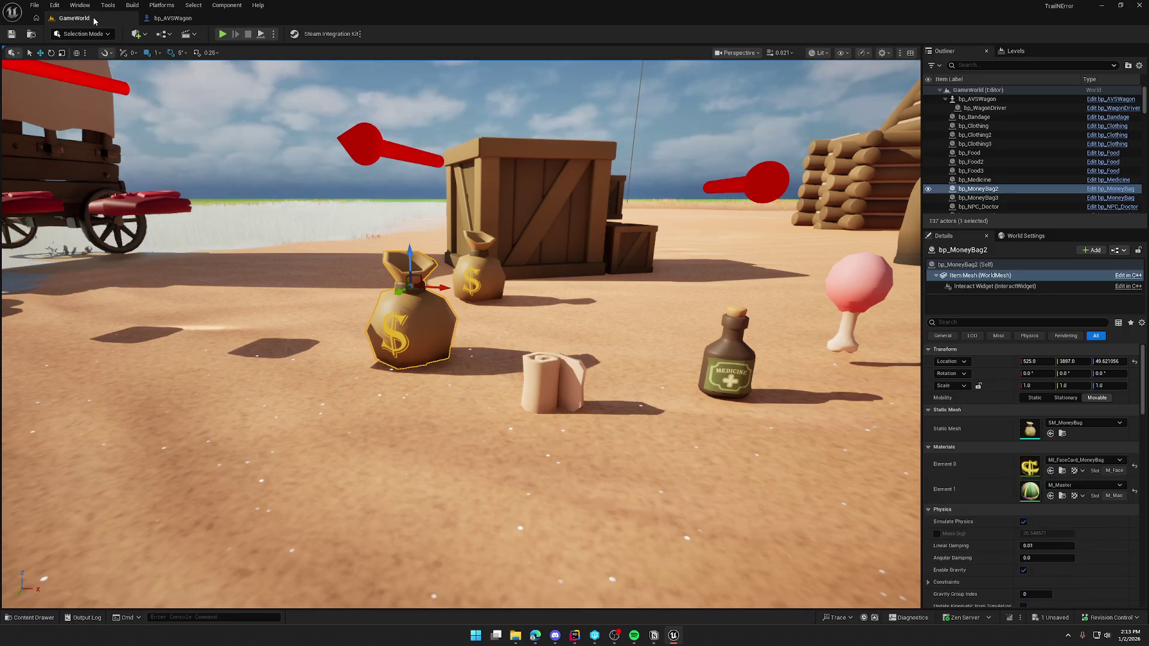
left_click_drag(836, 346, 836, 443)
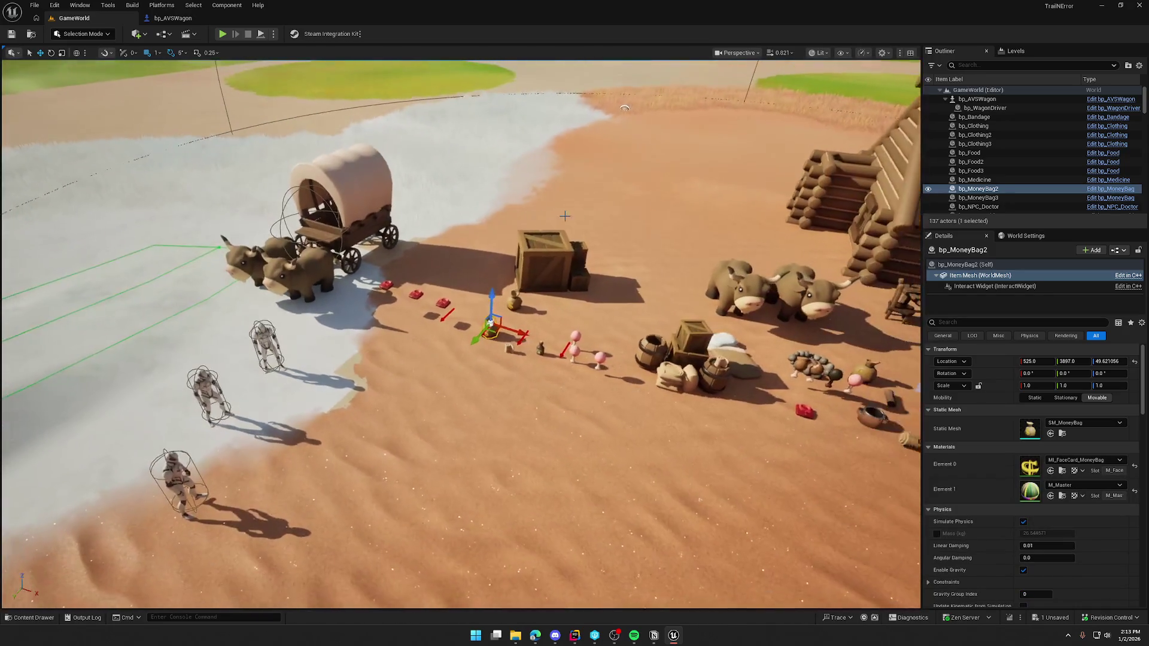
left_click(1138, 5)
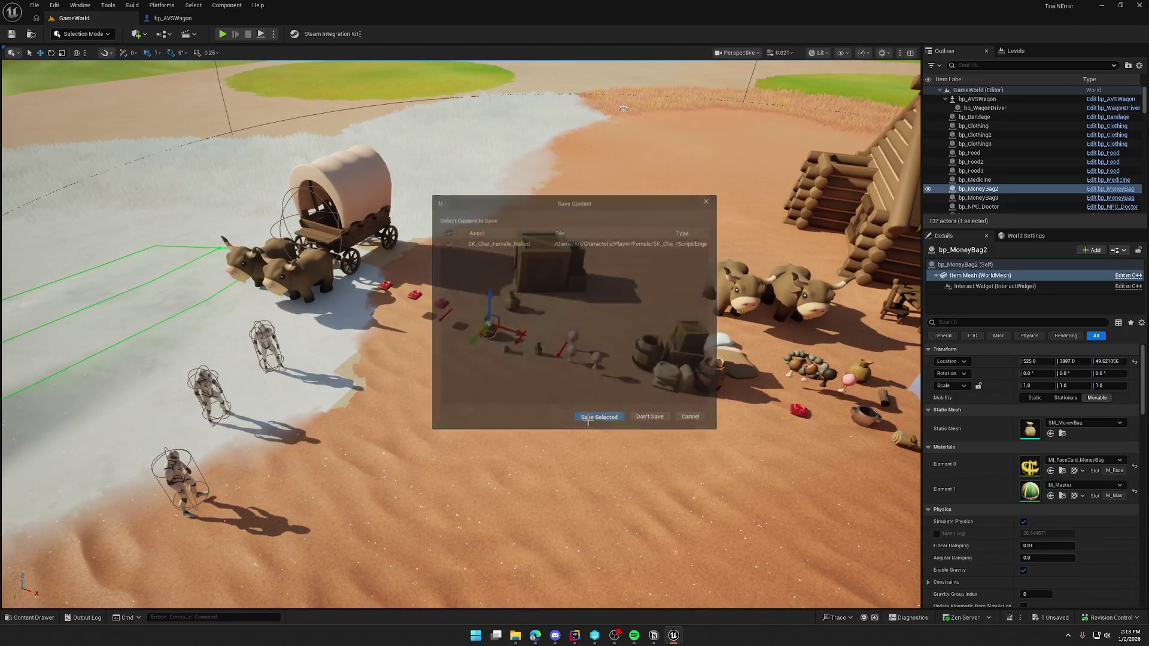
left_click(601, 422)
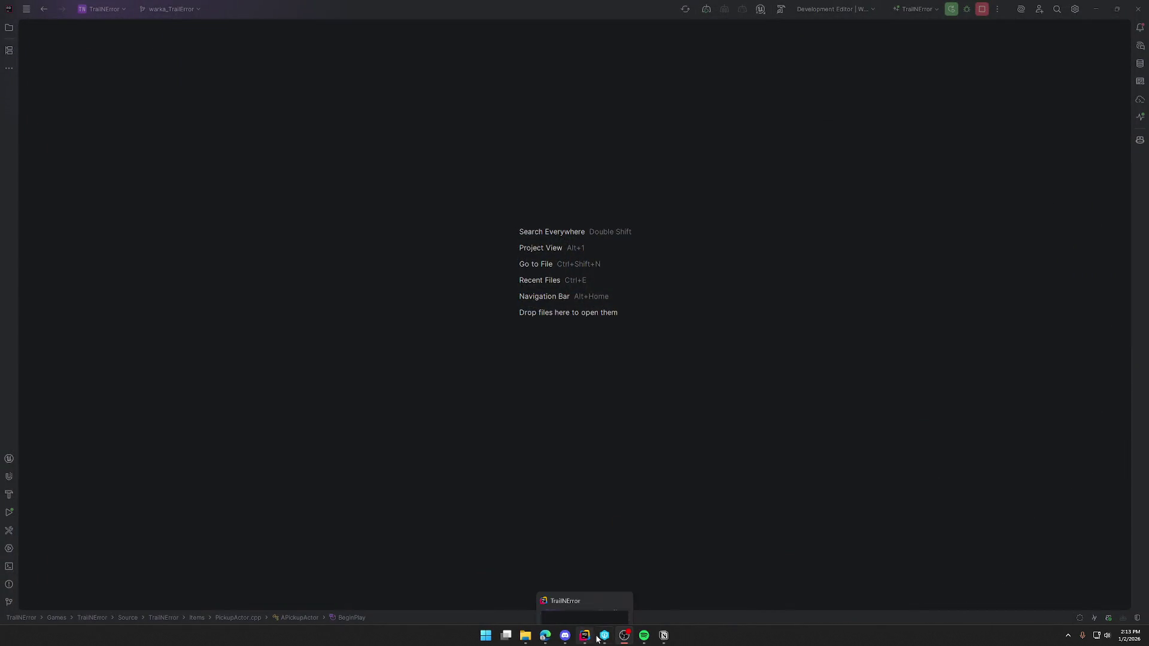
In Rider, build and launch the project, then select Config/DefaultEngine.ini in the Solution view
left_click(600, 639)
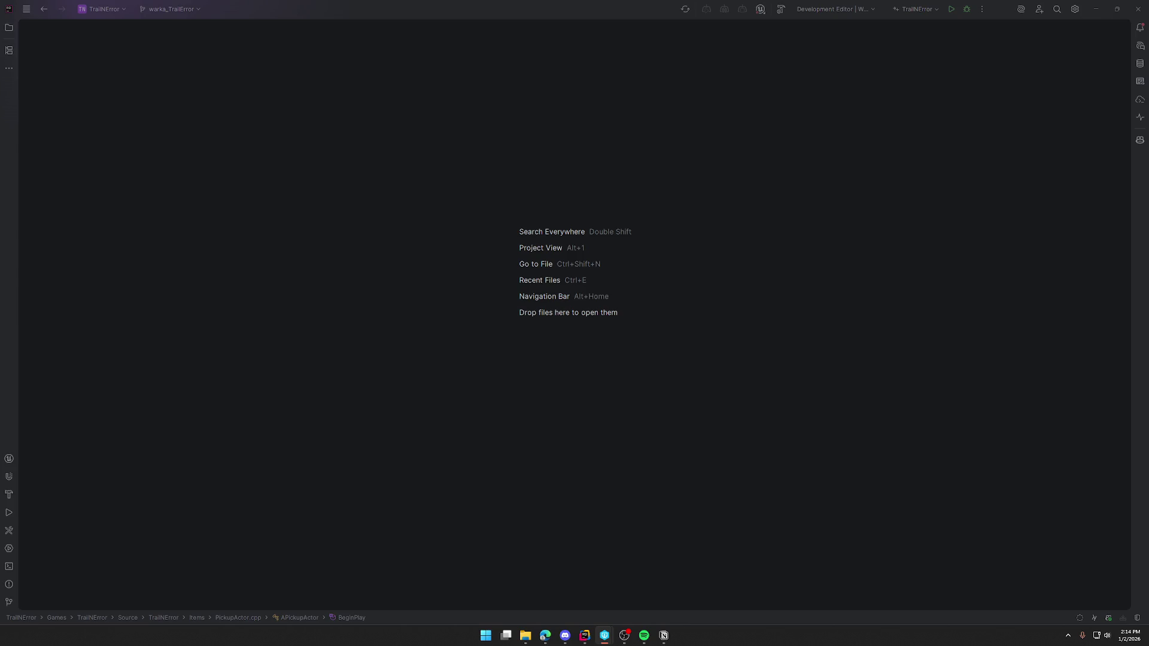
left_click(822, 274)
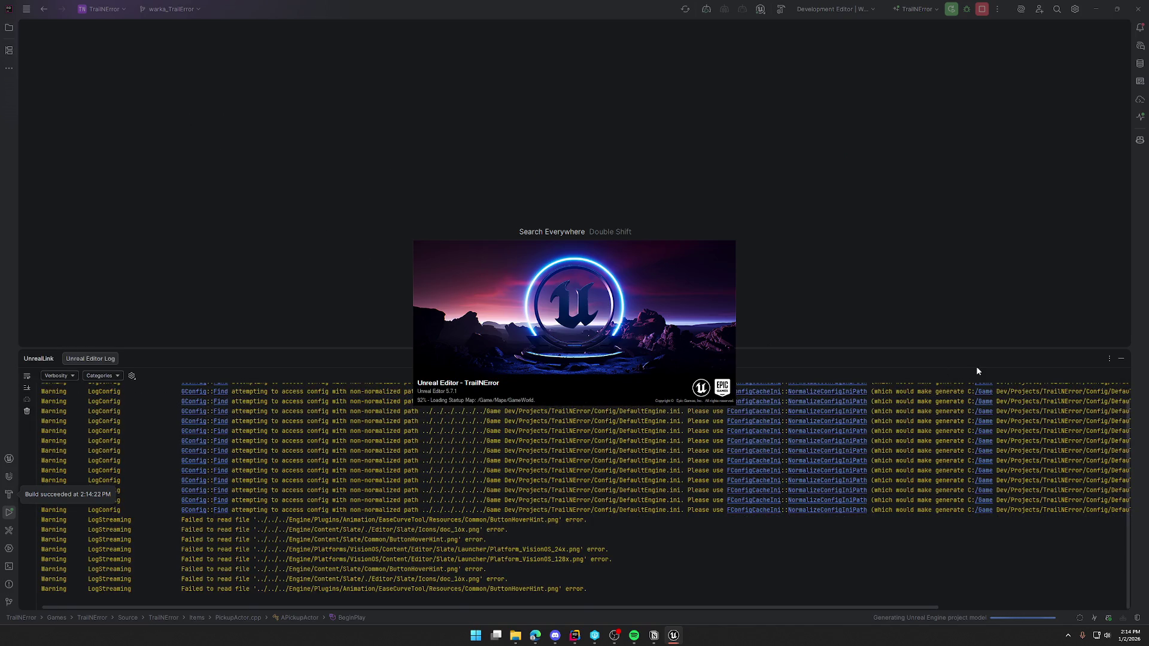
left_click(1121, 360)
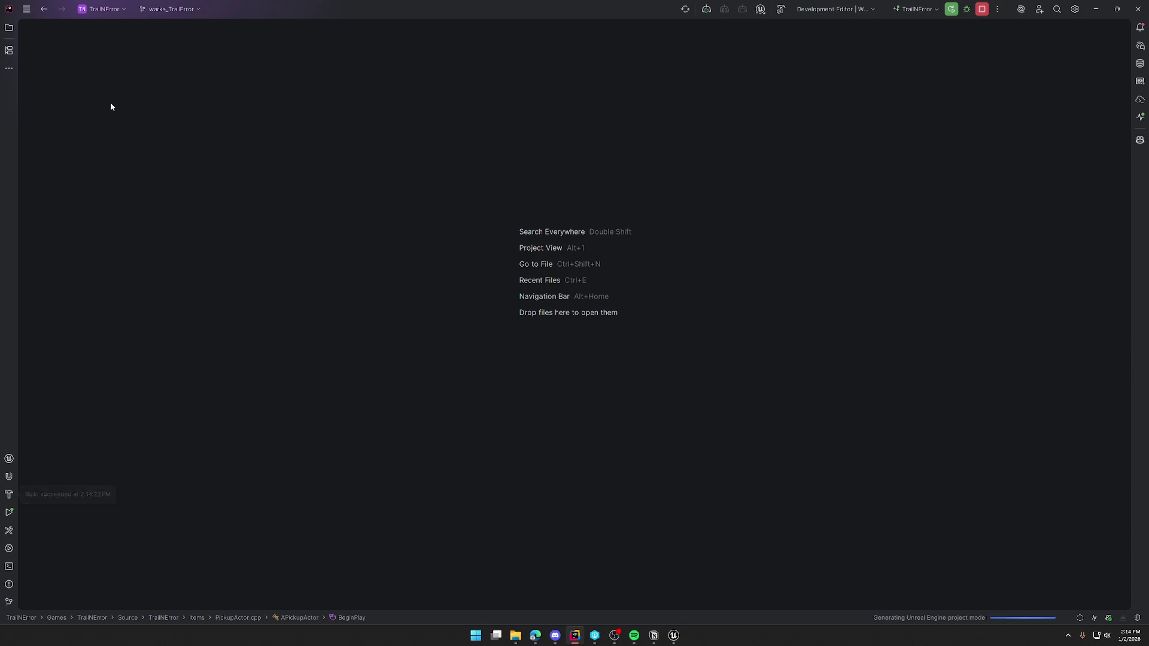
left_click(9, 27)
Find 'iris' in DefaultEngine.ini, delete its [SystemSettings] Iris networking block, and close the file
double_click(69, 137)
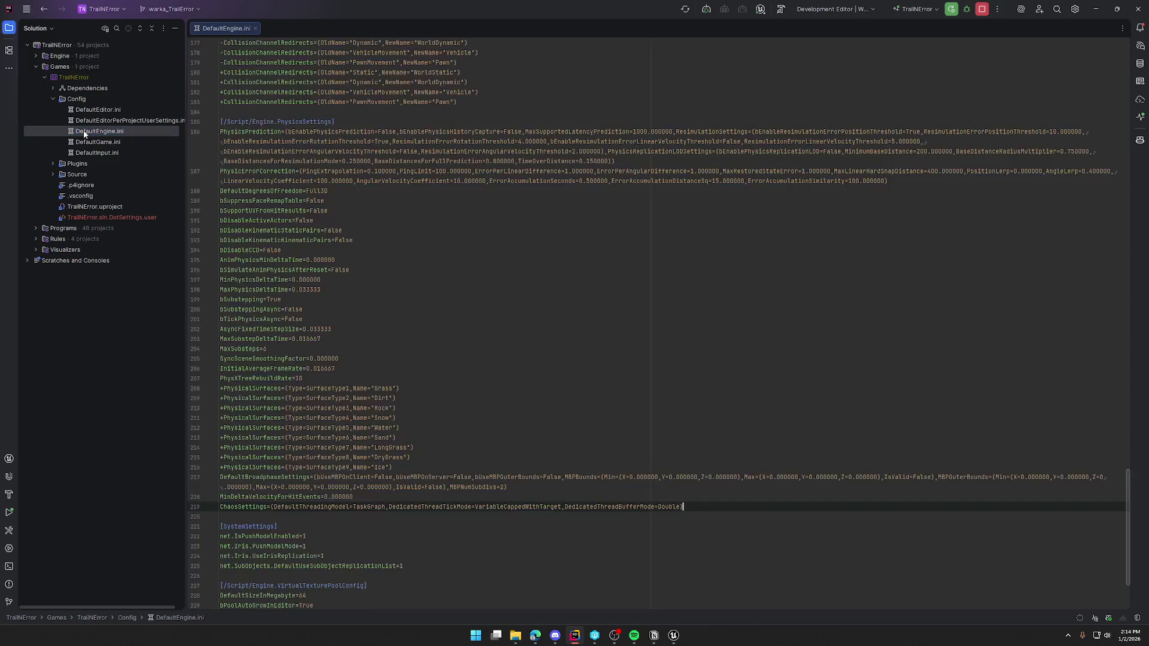
left_click(407, 201)
key("ctrl+f")
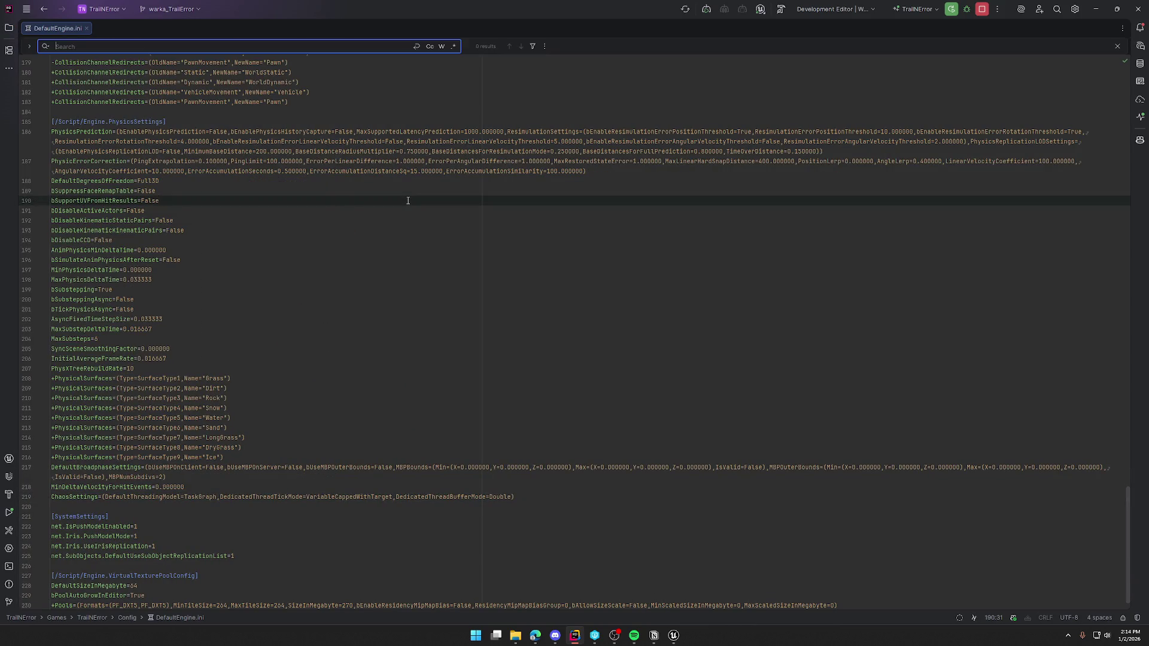
type("iris")
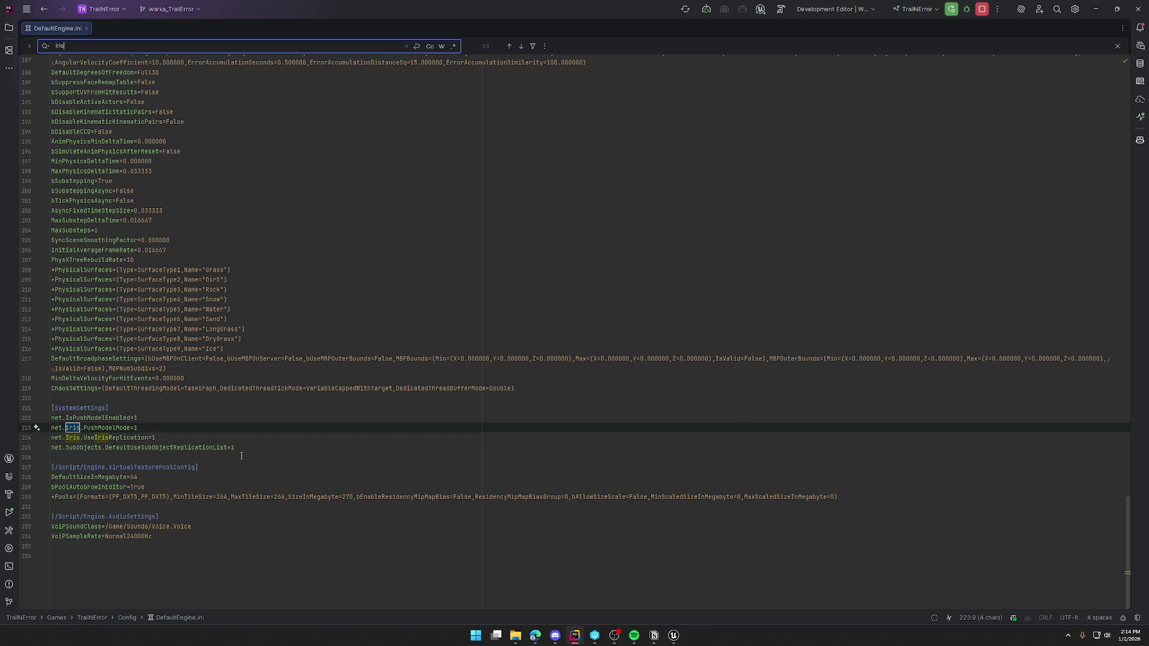
mouse_move(244, 448)
left_mouse_down()
mouse_move(120, 436)
mouse_move(52, 408)
left_mouse_up()
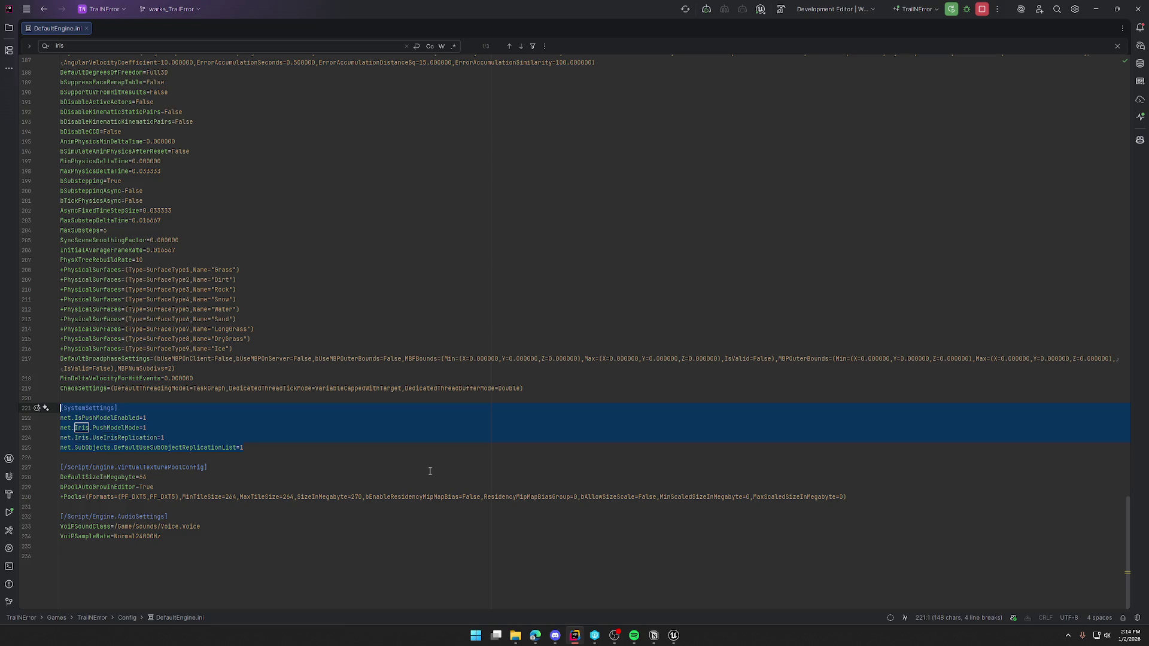
key("BackSpace")
key("BackSpace")
key("BackSpace")
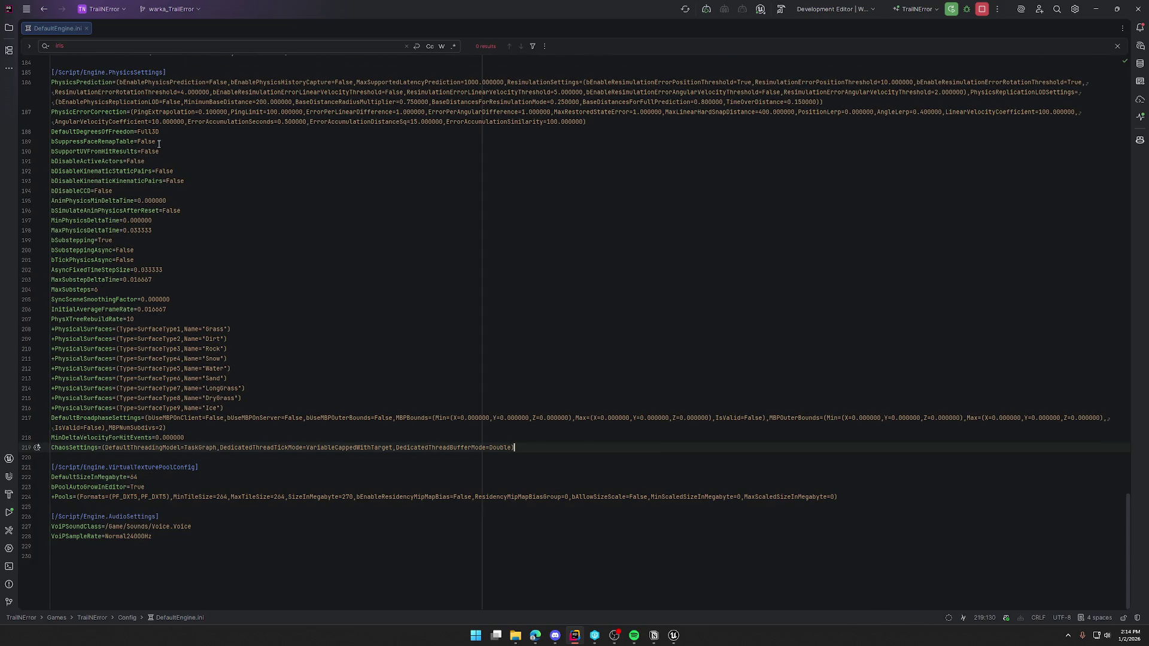
left_click(86, 29)
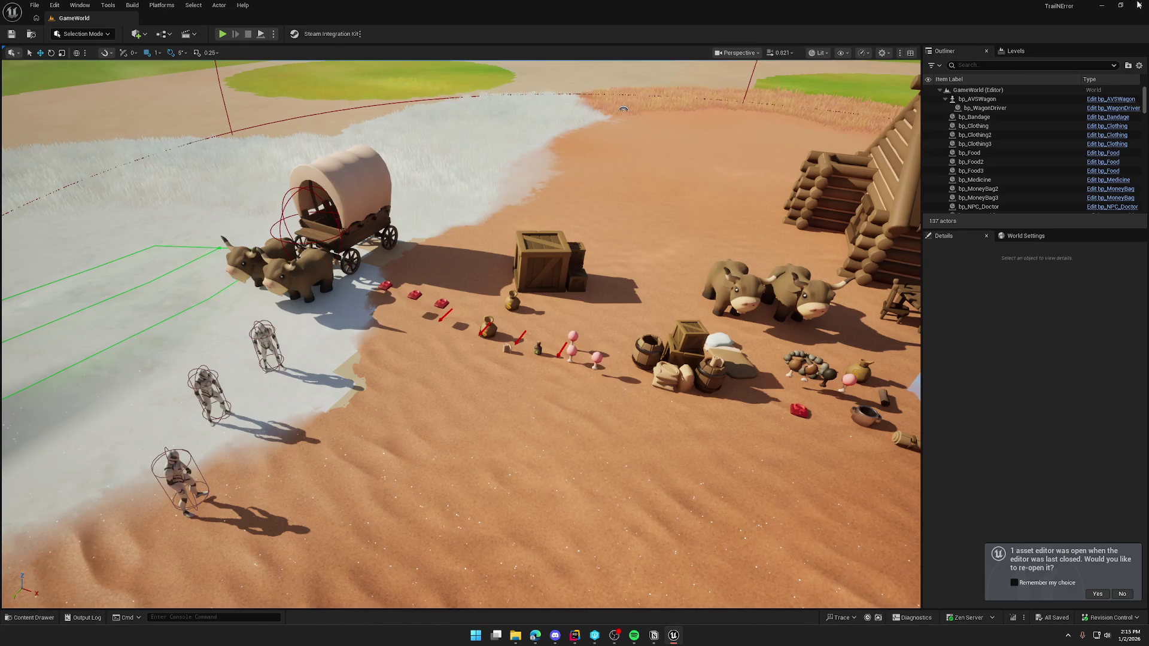
Close the Unreal Editor and rebuild in Rider to relaunch the editor on GameWorld
left_click(1138, 5)
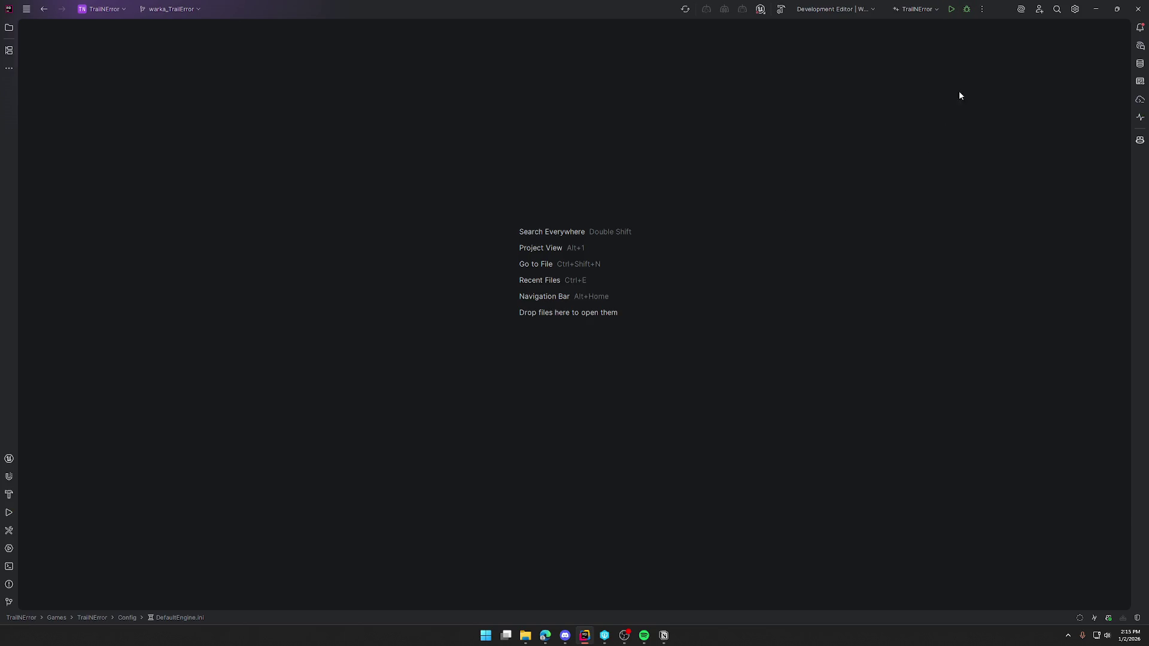
left_click(949, 10)
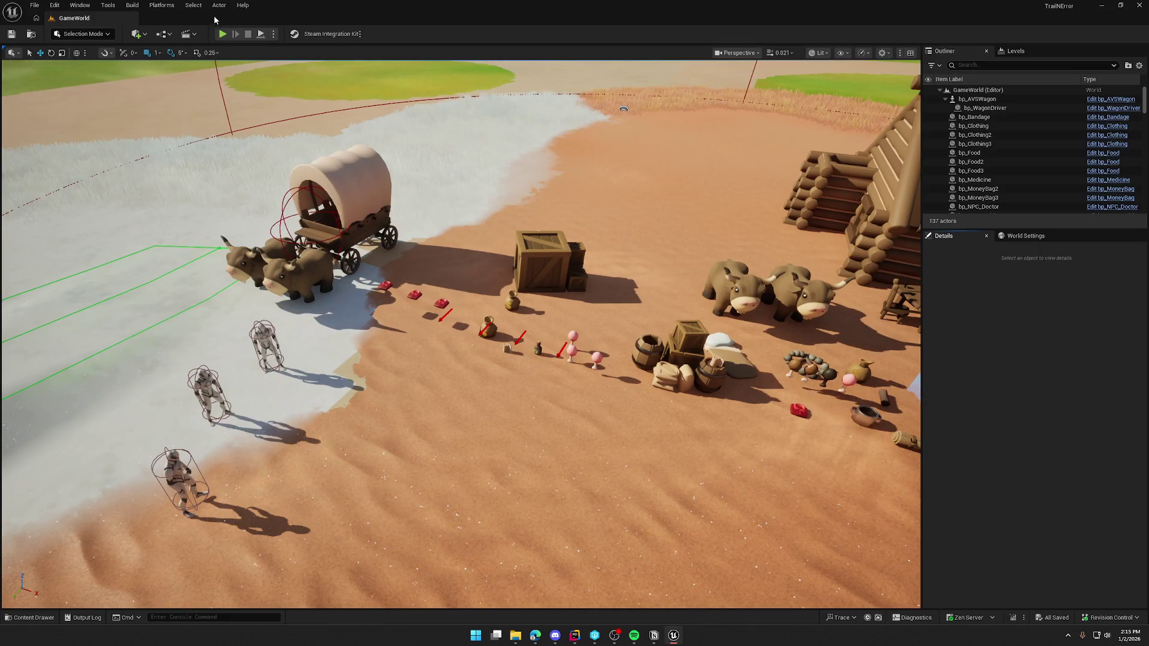
Start a two-player PIE test and have the client character walk over and pick up a food item
left_click(222, 33)
key("shift+w")
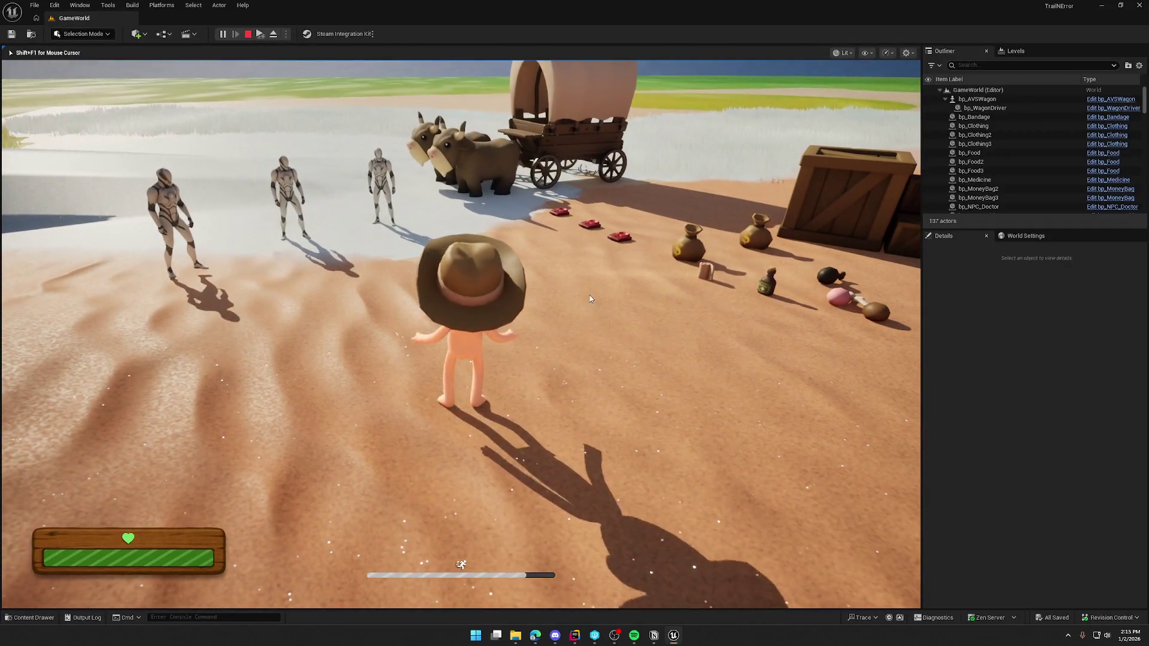
key("super")
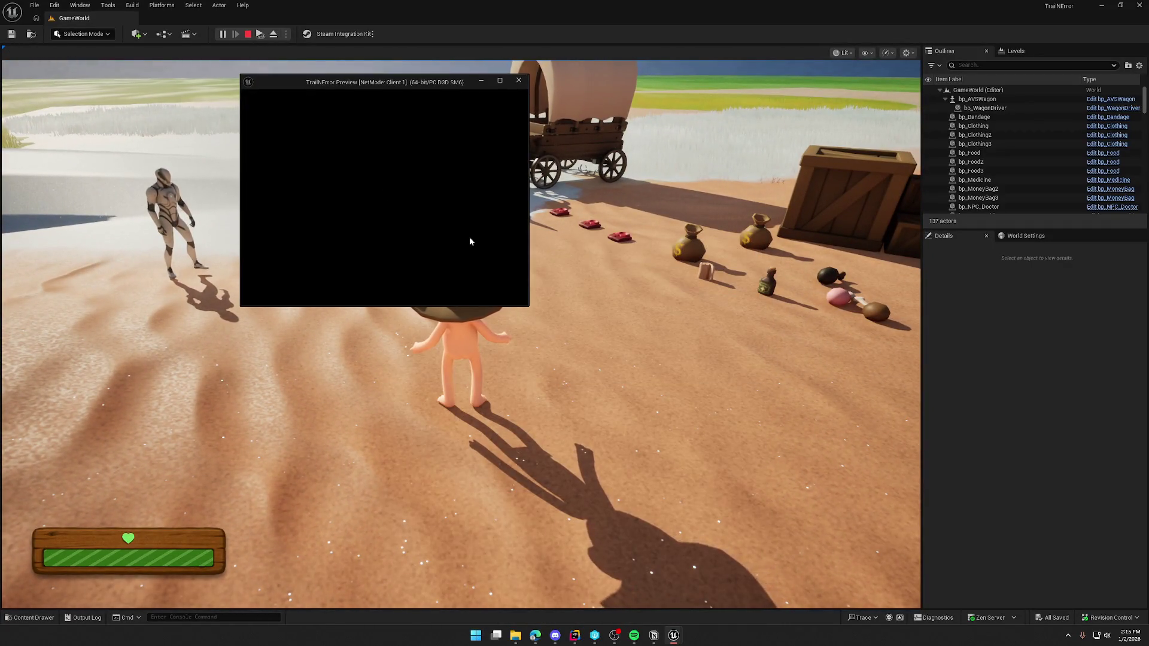
left_click(427, 197)
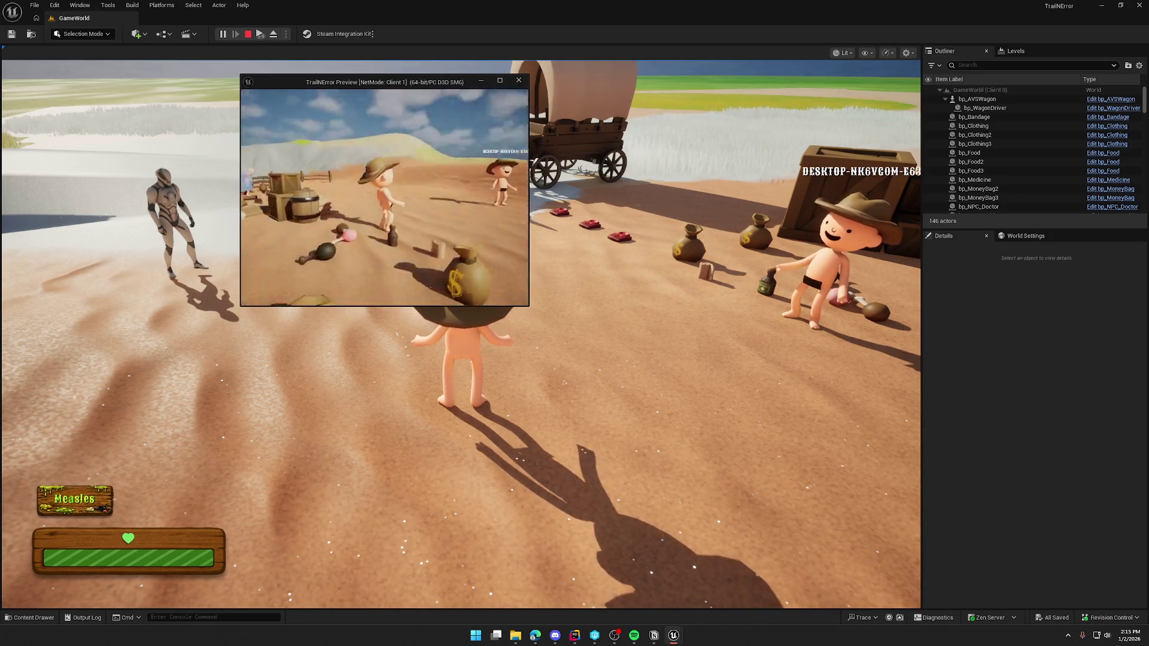
key("w")
key("w")
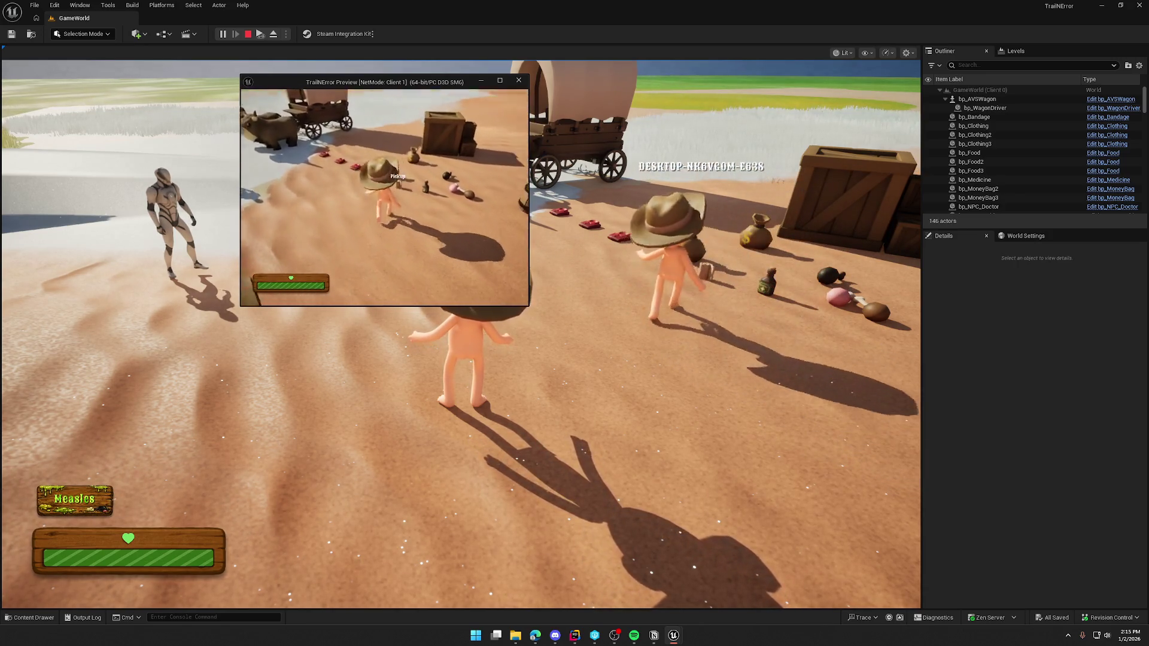
key("w")
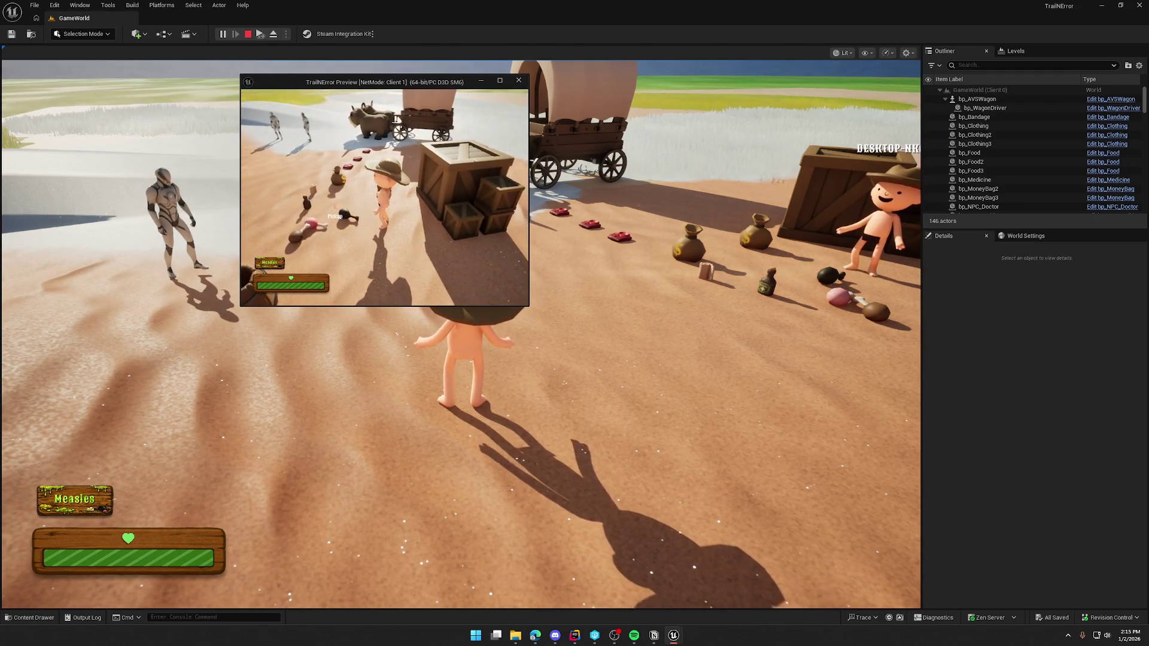
key("e")
Drop the black drumstick and pink meat on the sand, walk around, then stop the test
key("w")
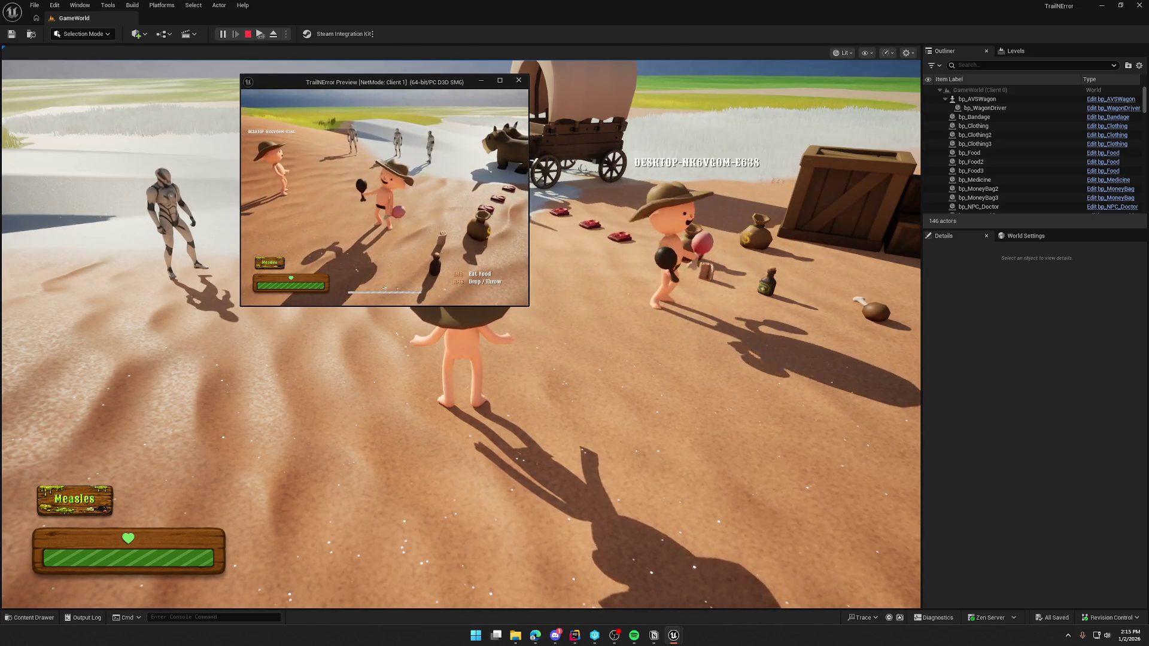
right_click(385, 288)
right_click(385, 287)
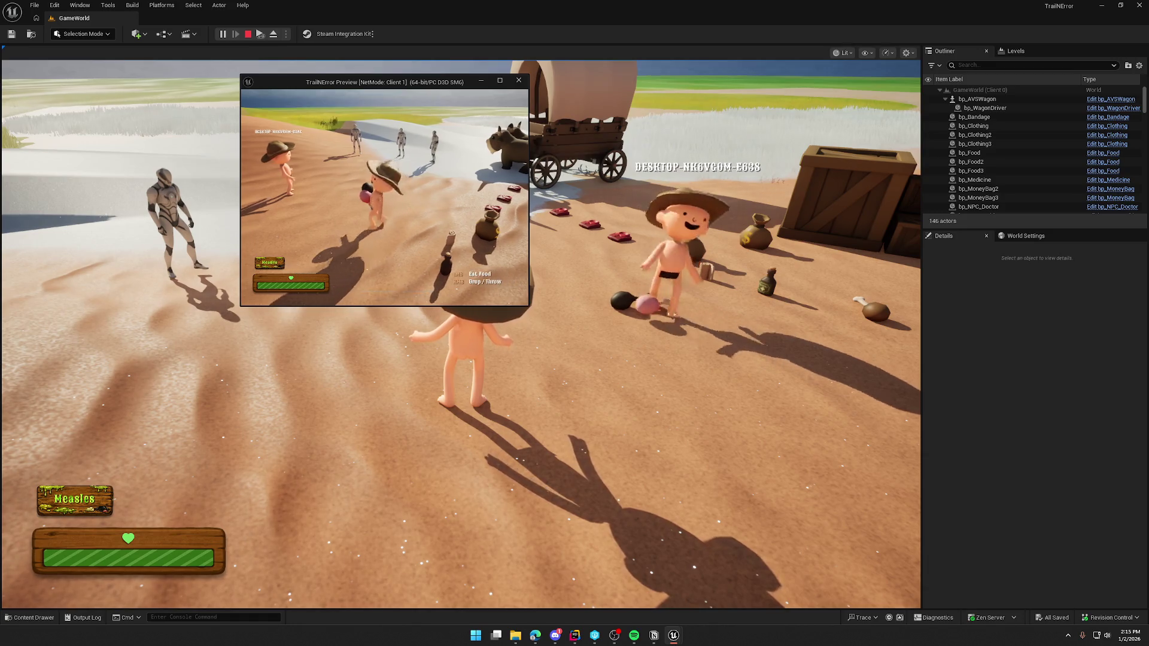
key("w")
key("w")
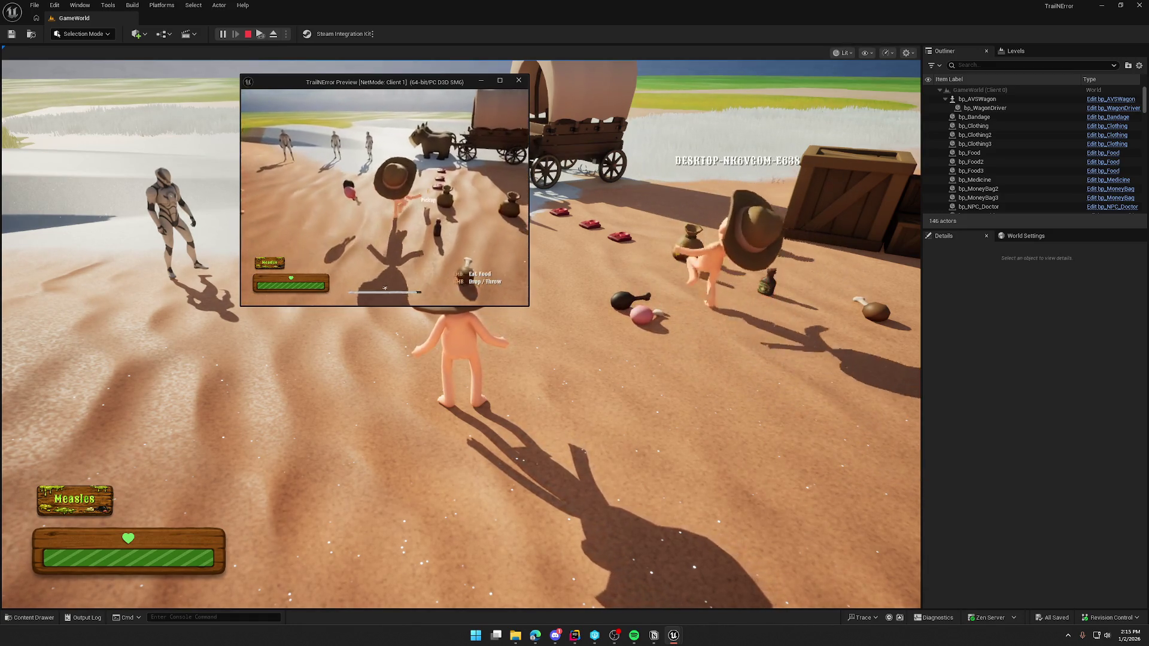
key("e")
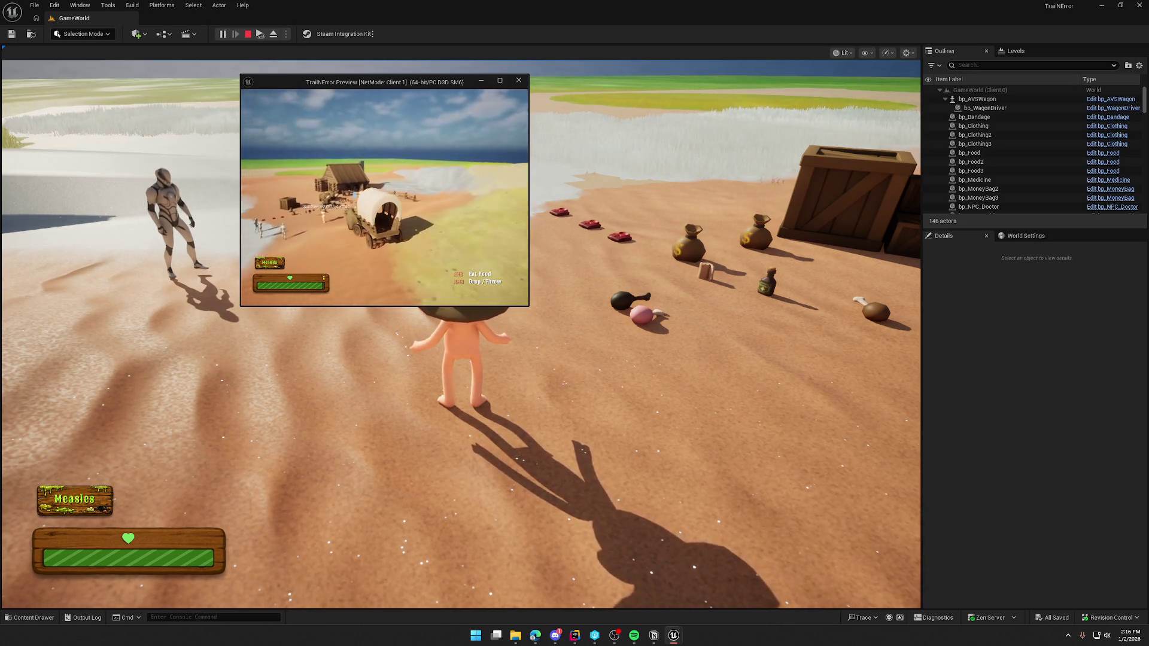
key("w")
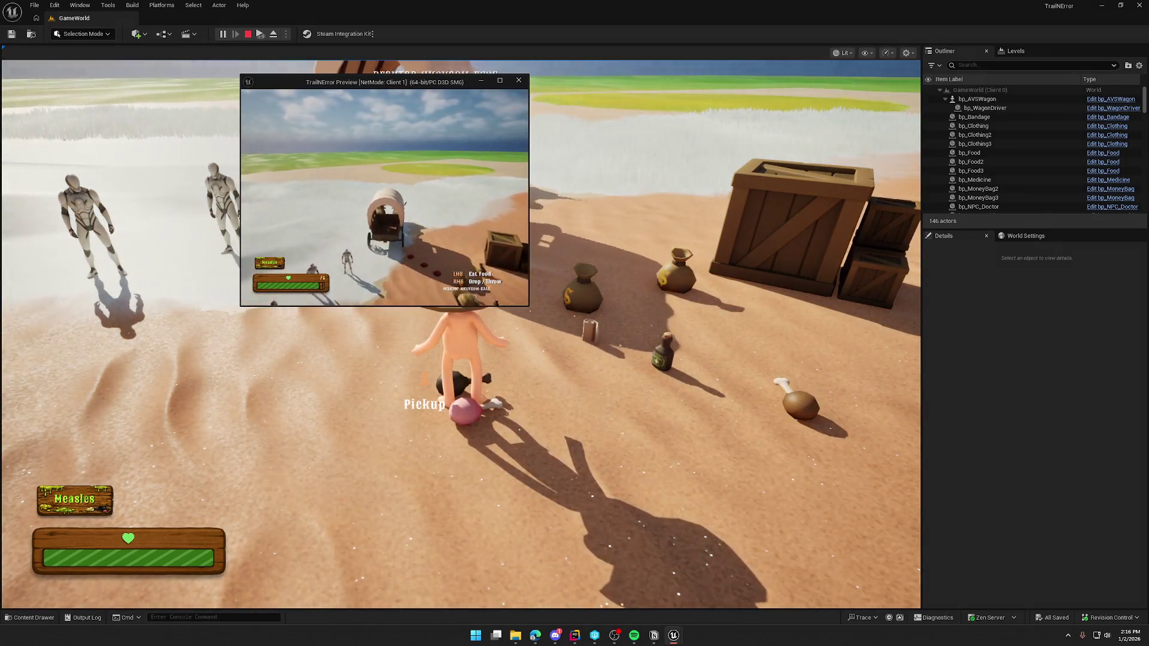
key("Escape")
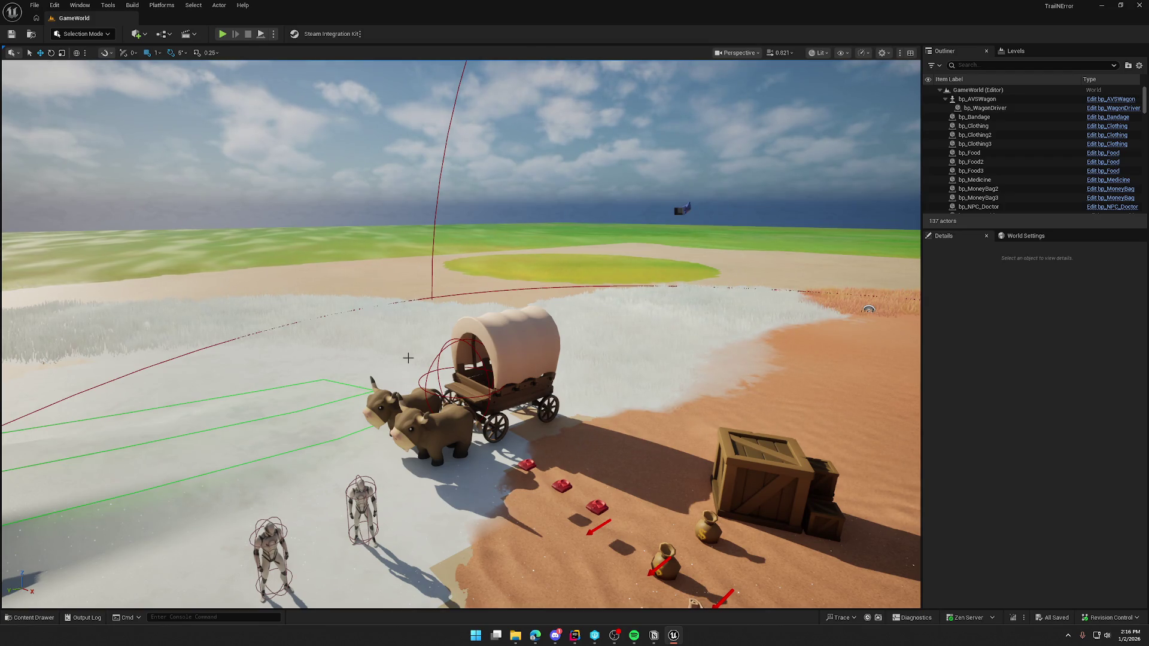
left_click(574, 635)
Paste a [SystemSettings] block into DefaultEngine.ini, delete its two net.Iris lines, and close the file
left_click(1118, 359)
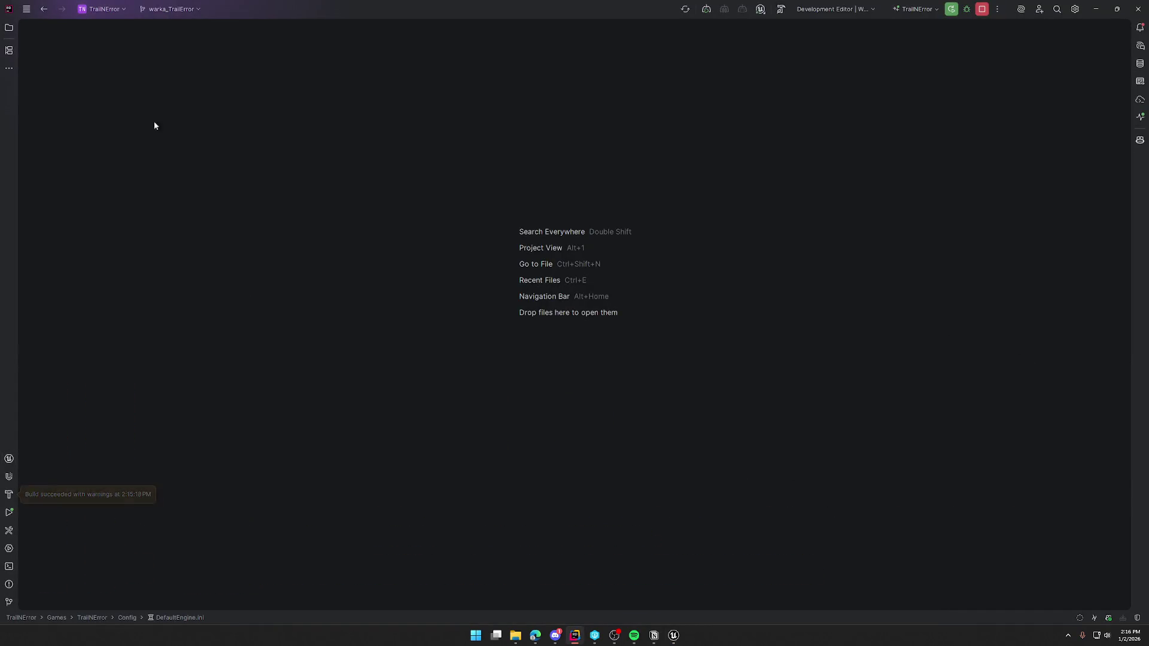
left_click(9, 28)
double_click(88, 133)
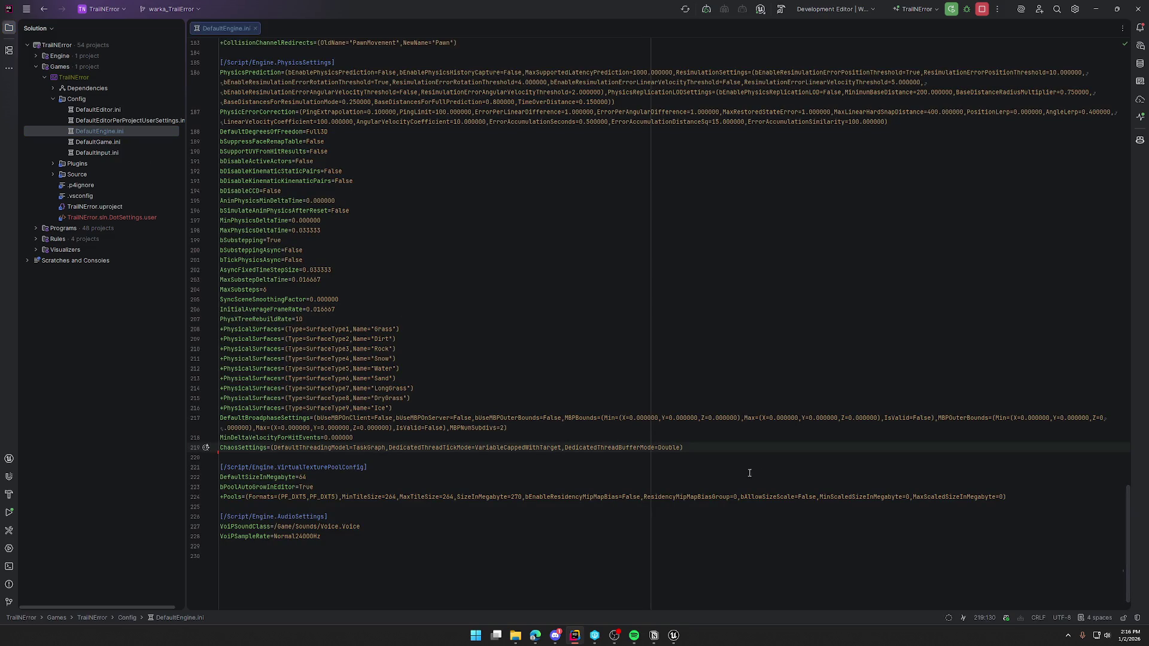
left_click(15, 33)
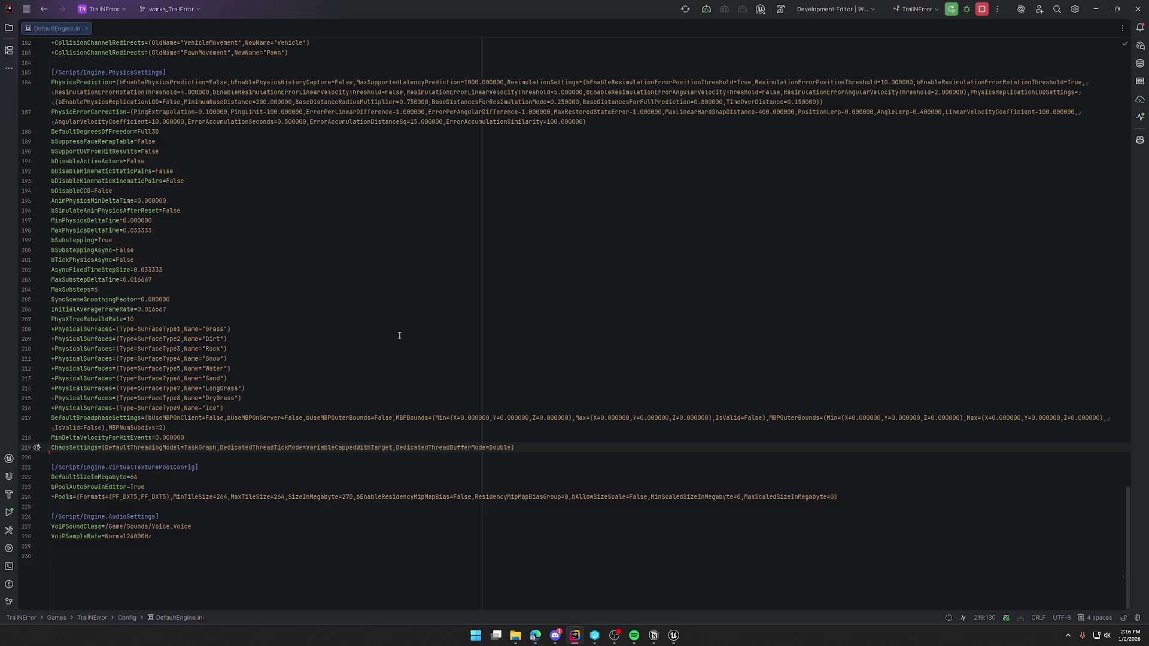
key("Down")
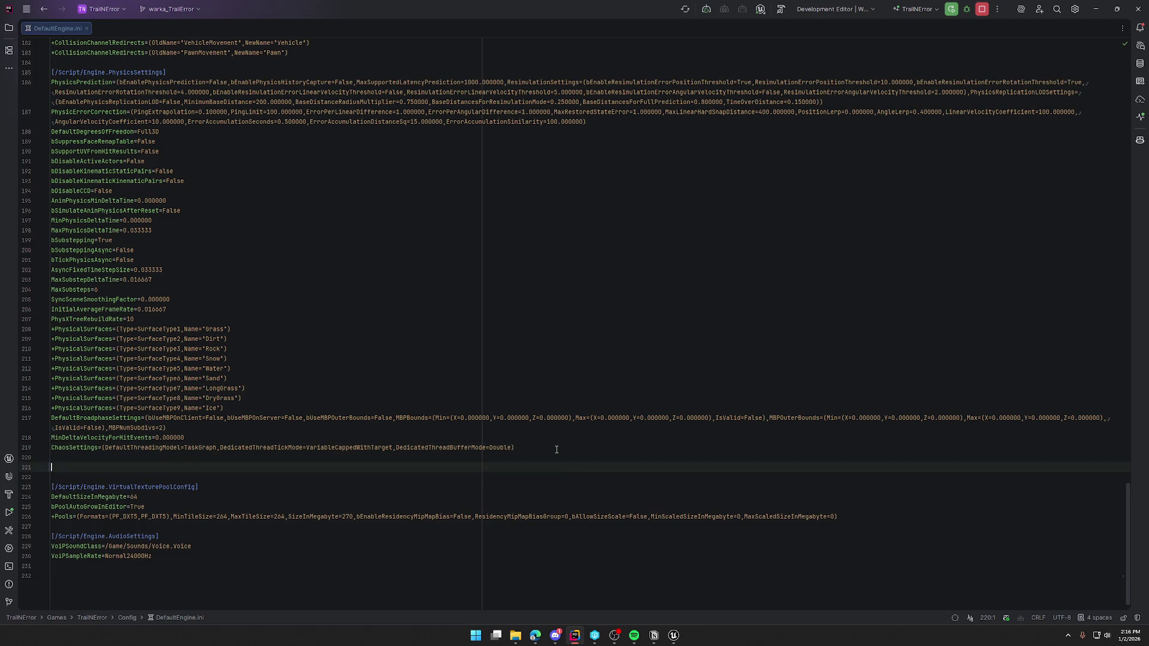
type("[SystemSettings] net.IsPushModelEnabled=1 net.Iris.PushModelMode=1 net.Iris.UseIrisReplication=1 net.SubObjects.DefaultUseSubObjectReplicationList=1")
left_click(198, 489)
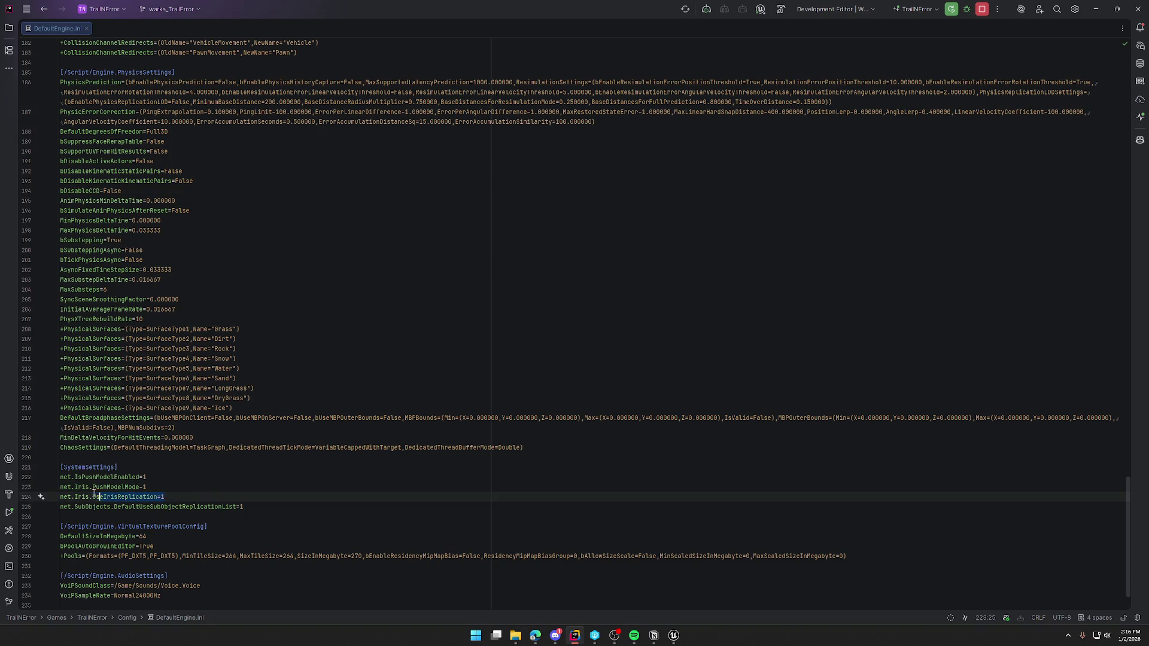
left_click_drag(27, 487, 27, 496)
key("BackSpace")
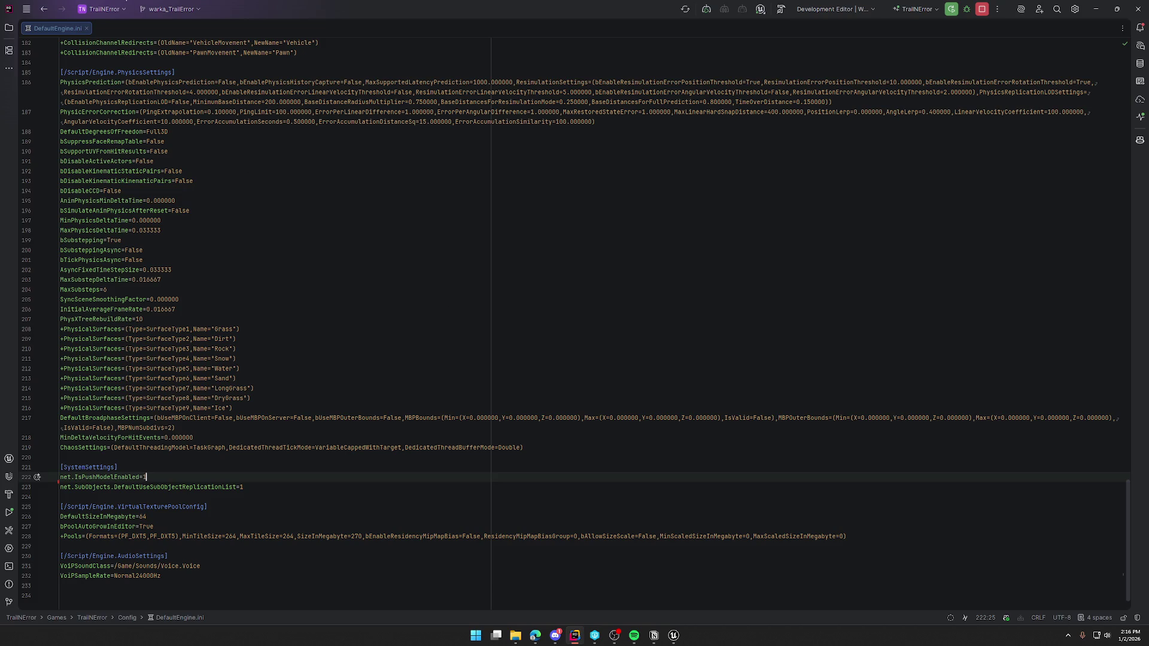
left_click(86, 29)
Return to the Unreal Editor showing GameWorld with the wagon, oxen, props and cabin
left_click(673, 635)
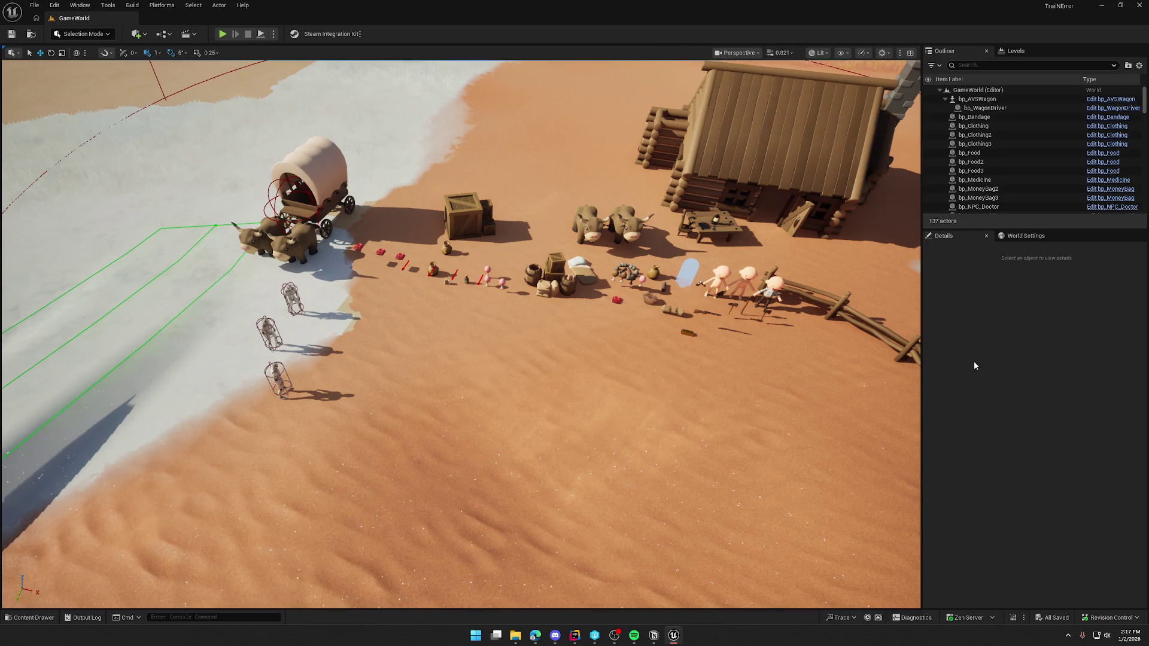
scroll(461, 333, "down", 5)
left_click_drag(359, 220, 363, 221)
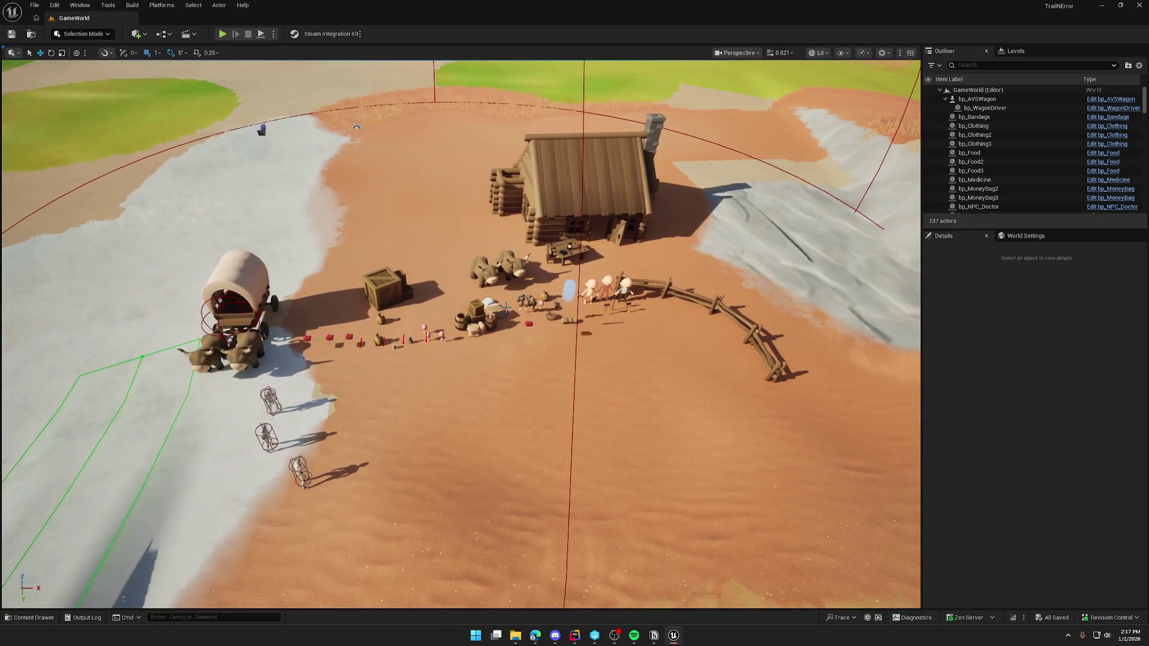
left_click(261, 292)
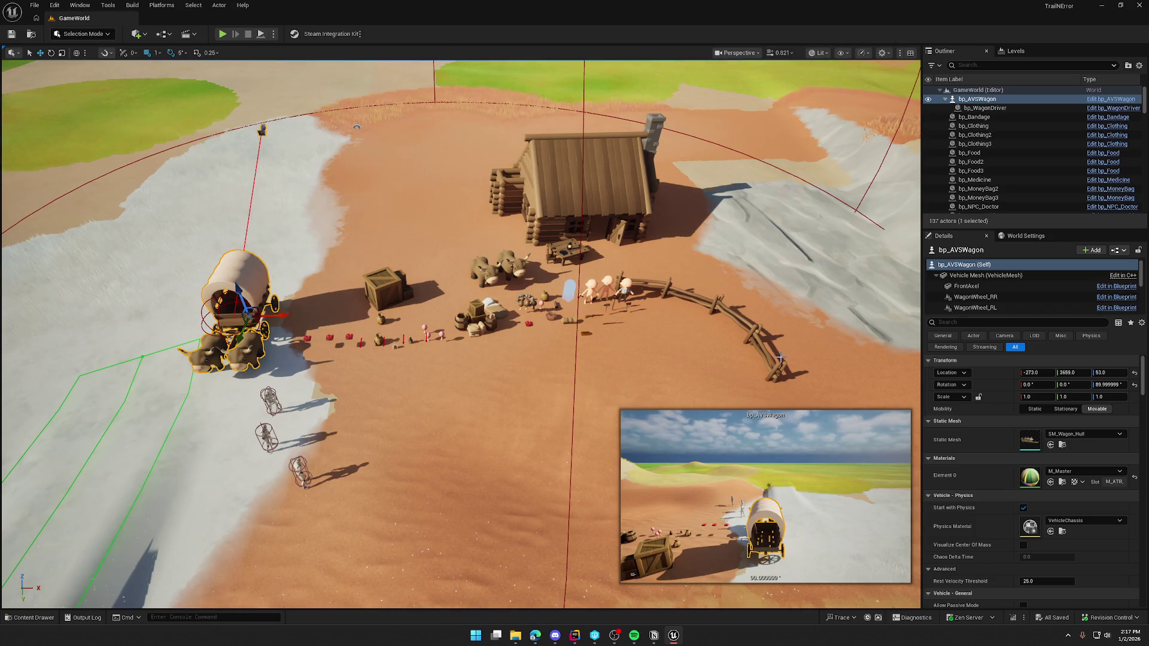
scroll(323, 387, "up", 10)
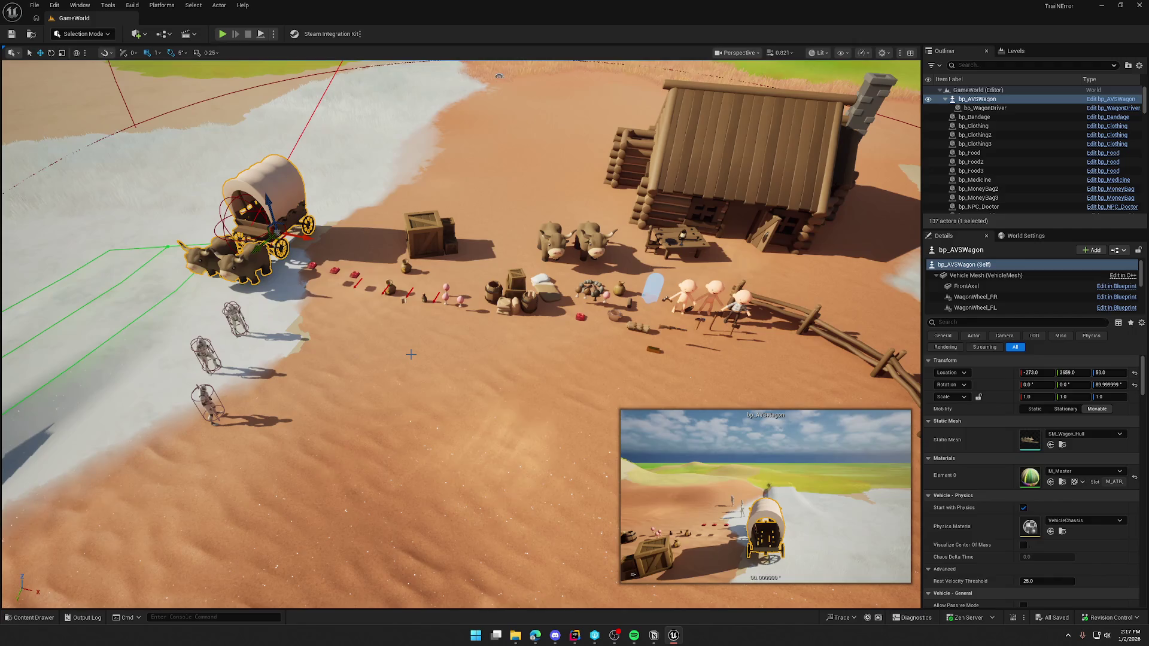
scroll(410, 354, "up", 2)
key("Escape")
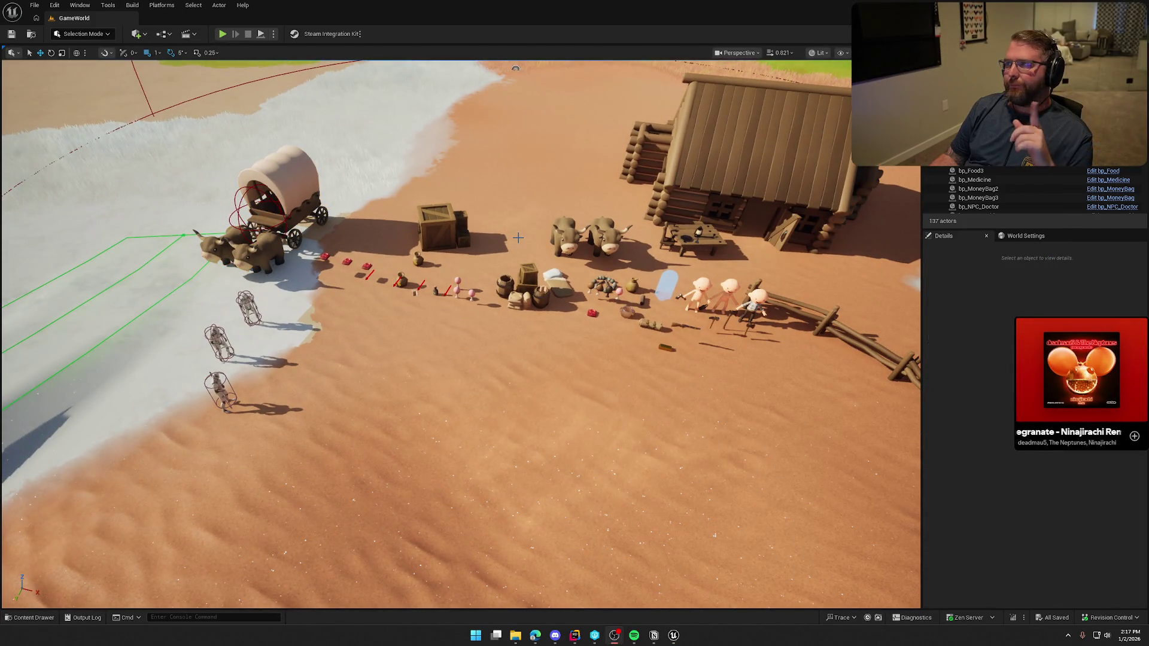
left_click_drag(518, 238, 518, 179)
mouse_move(592, 302)
left_mouse_down()
mouse_move(591, 341)
mouse_move(591, 302)
left_mouse_up()
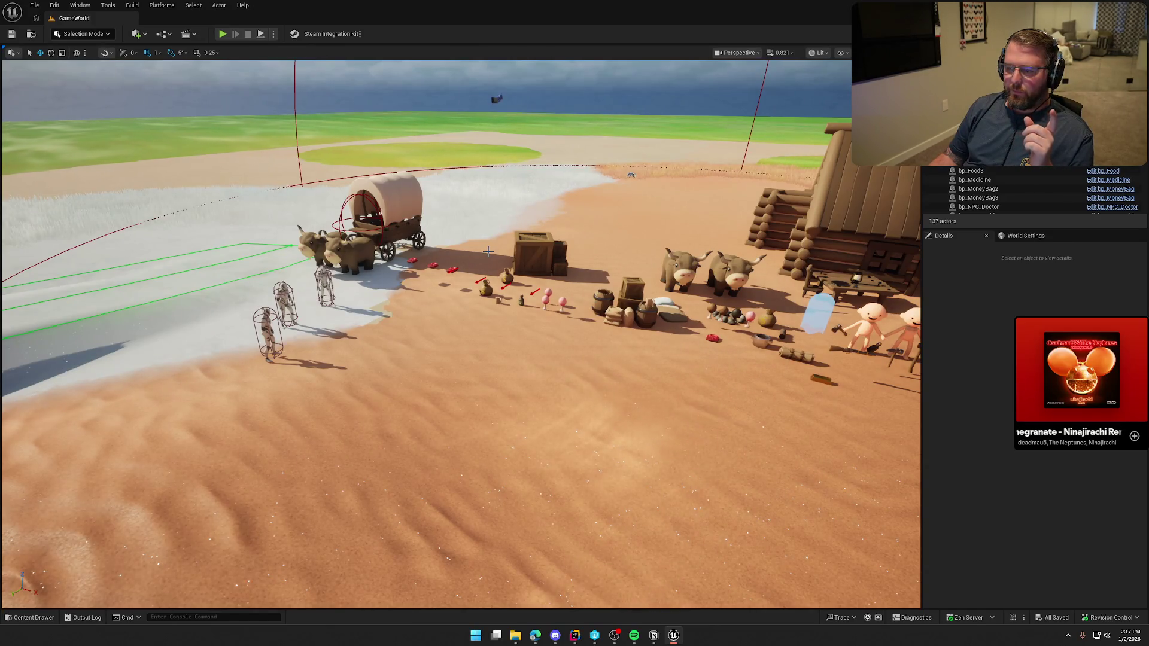
mouse_move(488, 252)
left_mouse_down()
mouse_move(503, 269)
mouse_move(487, 251)
left_mouse_up()
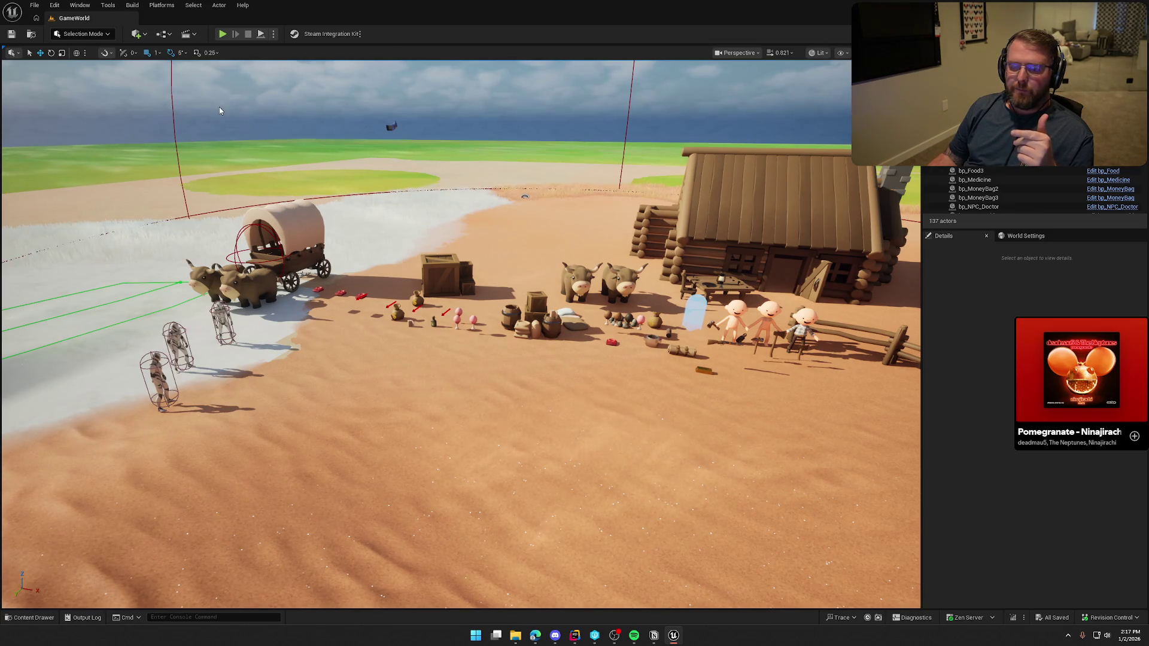
In a play test, open pause menu Settings, browse Audio, Game, Inputs and Graphics, then cancel
key("alt+p")
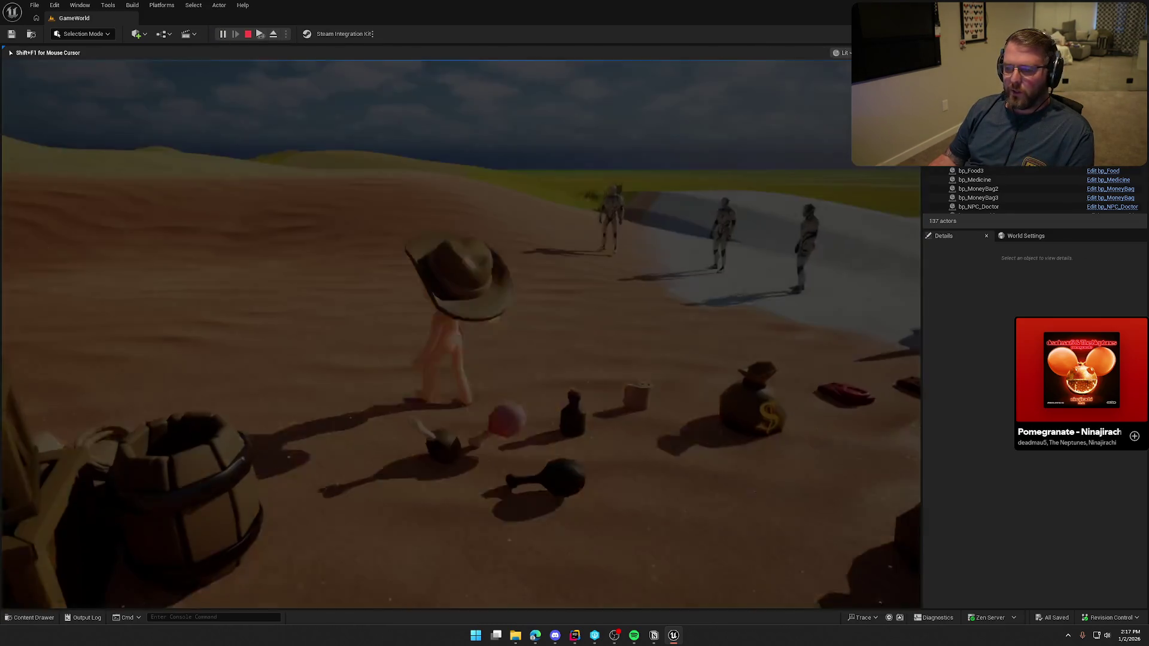
key("shift+w")
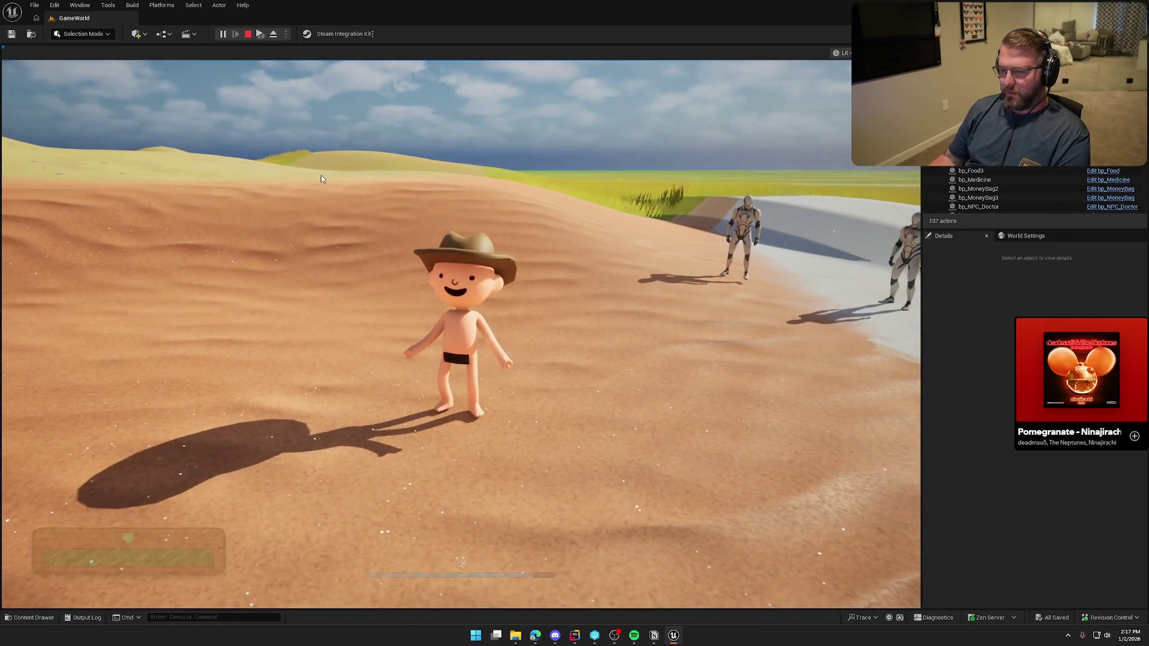
key("Escape")
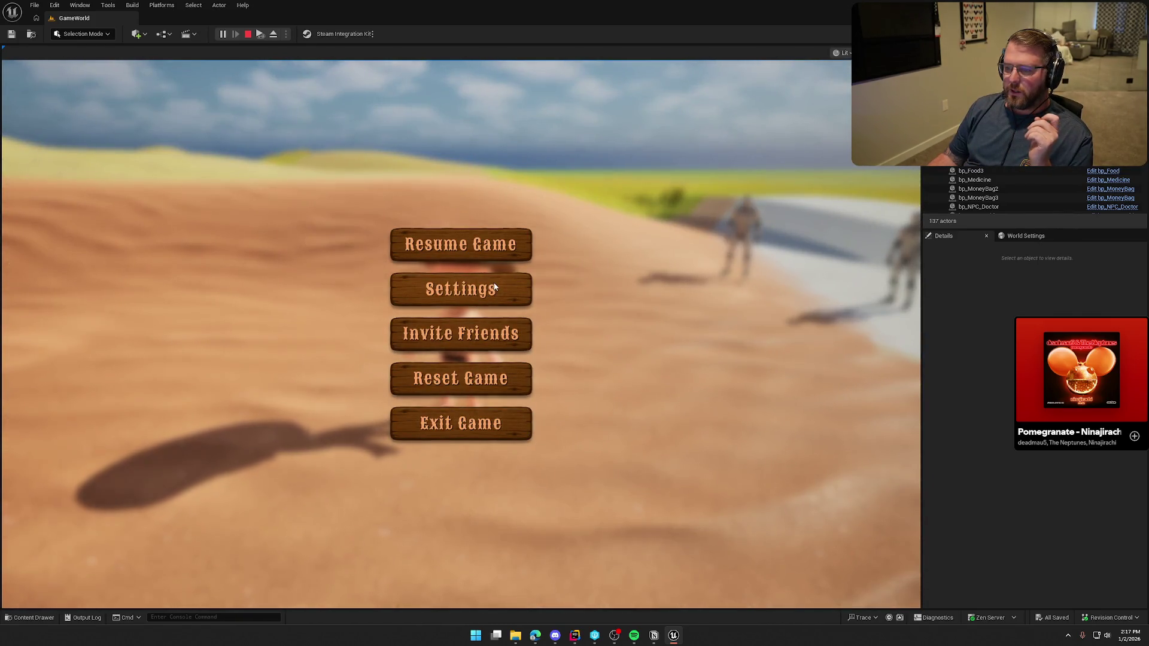
left_click(471, 296)
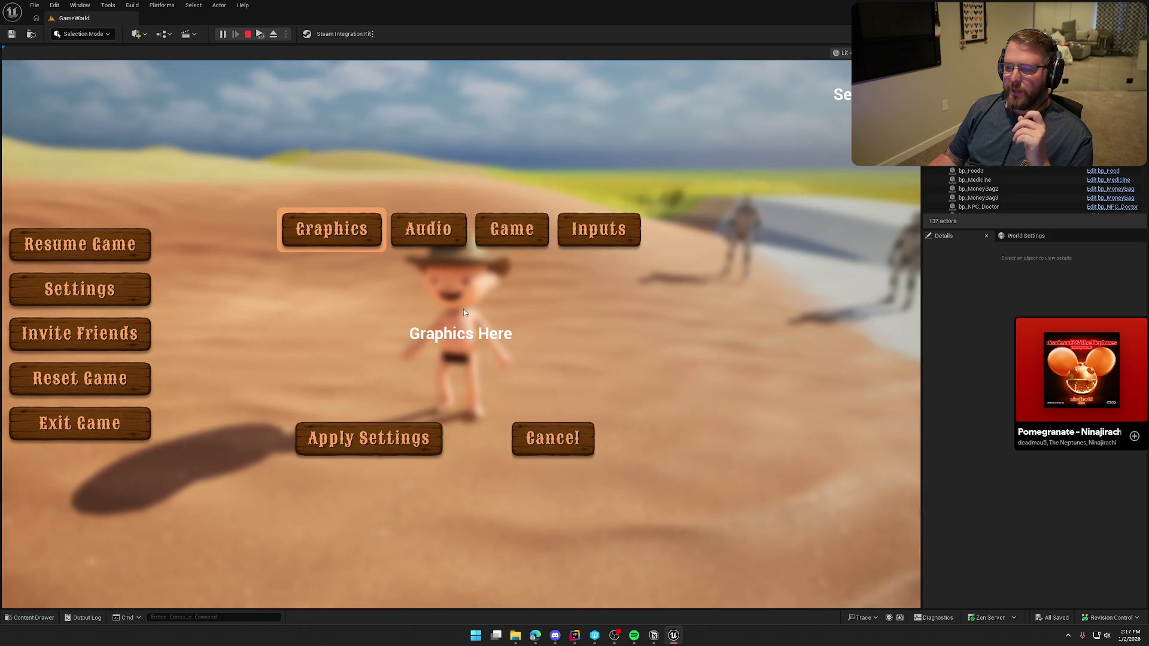
left_click(428, 235)
left_click(520, 237)
left_click(591, 243)
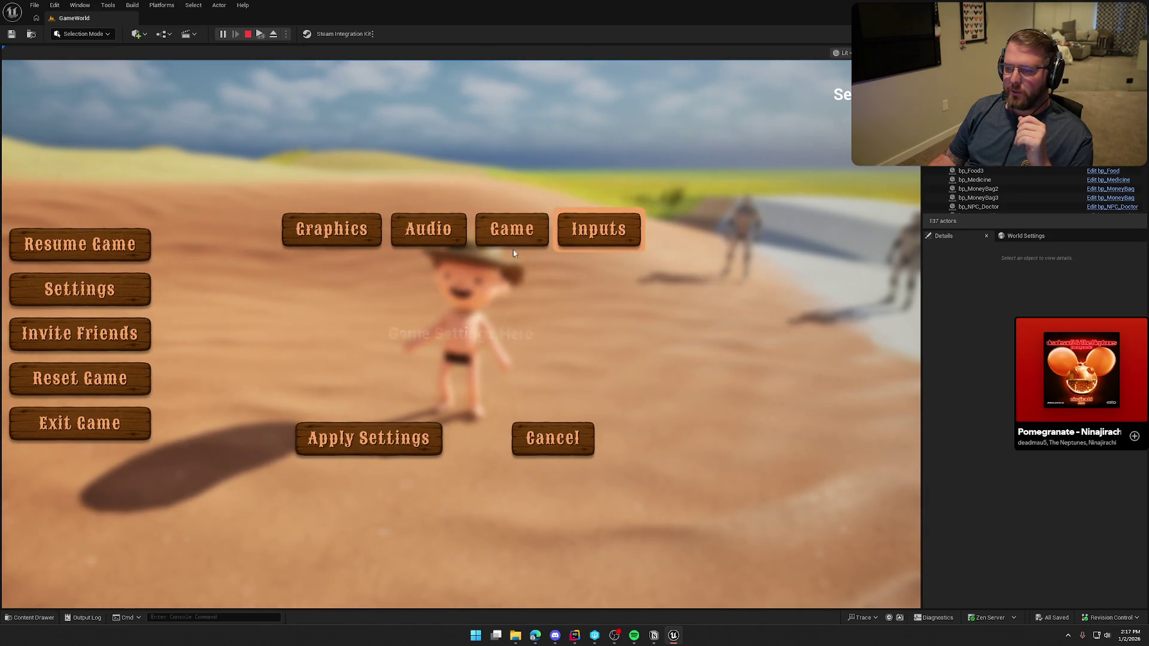
left_click(335, 235)
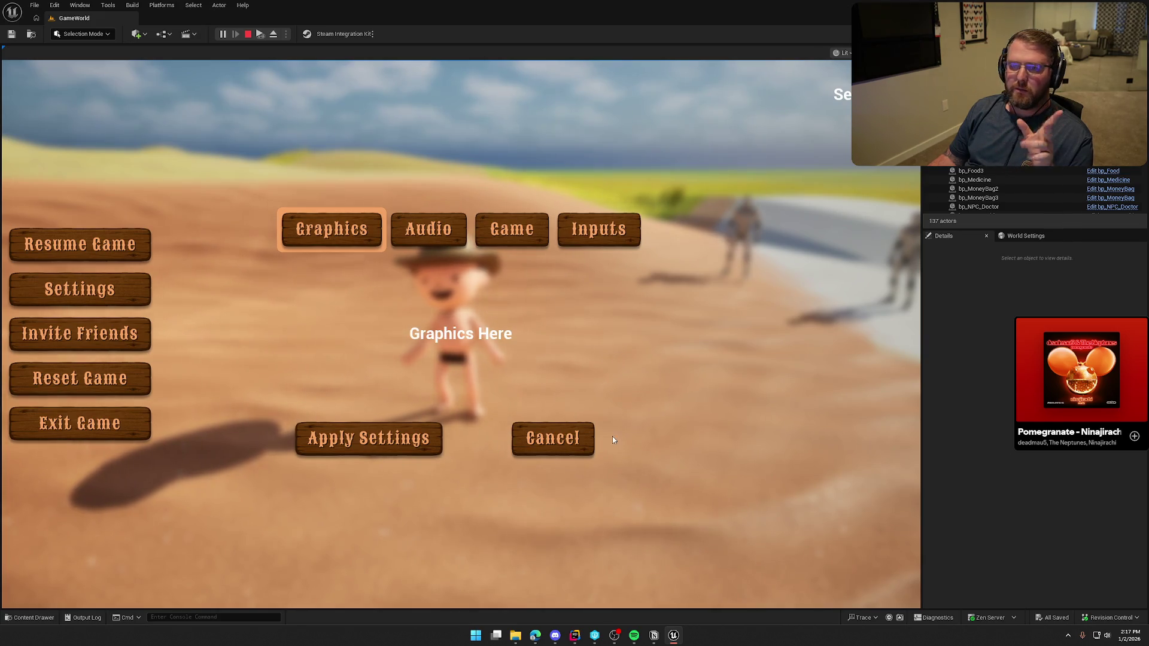
left_click(553, 438)
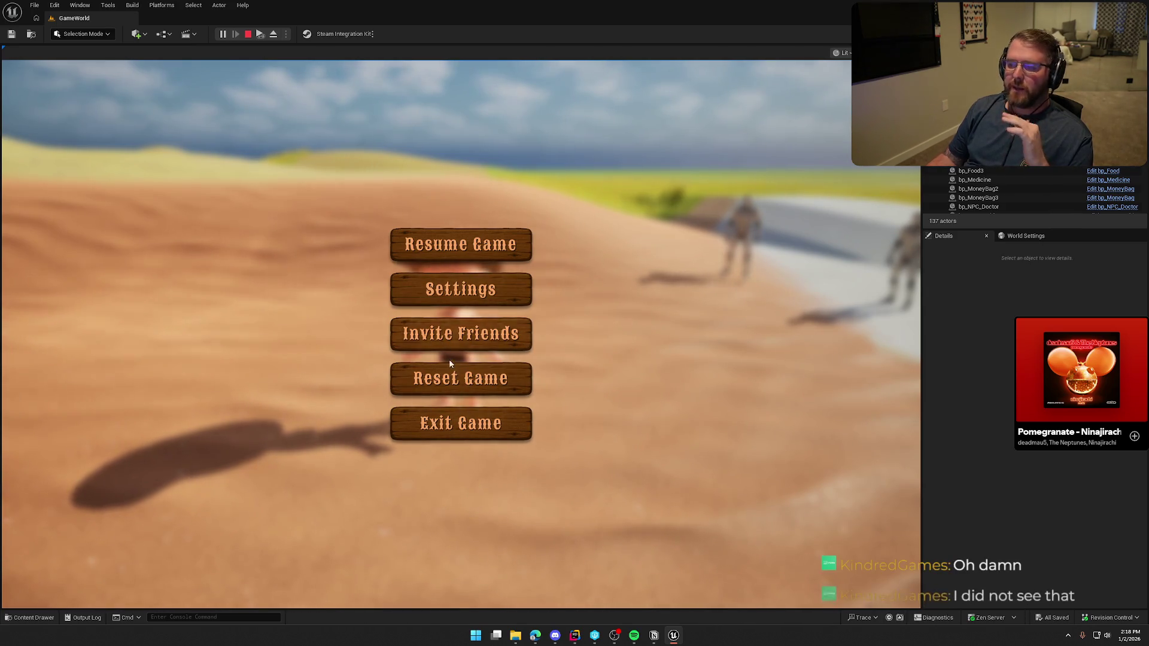
Try Reset Game and answer No, reopen and cancel Settings, then stop the test
left_click(454, 375)
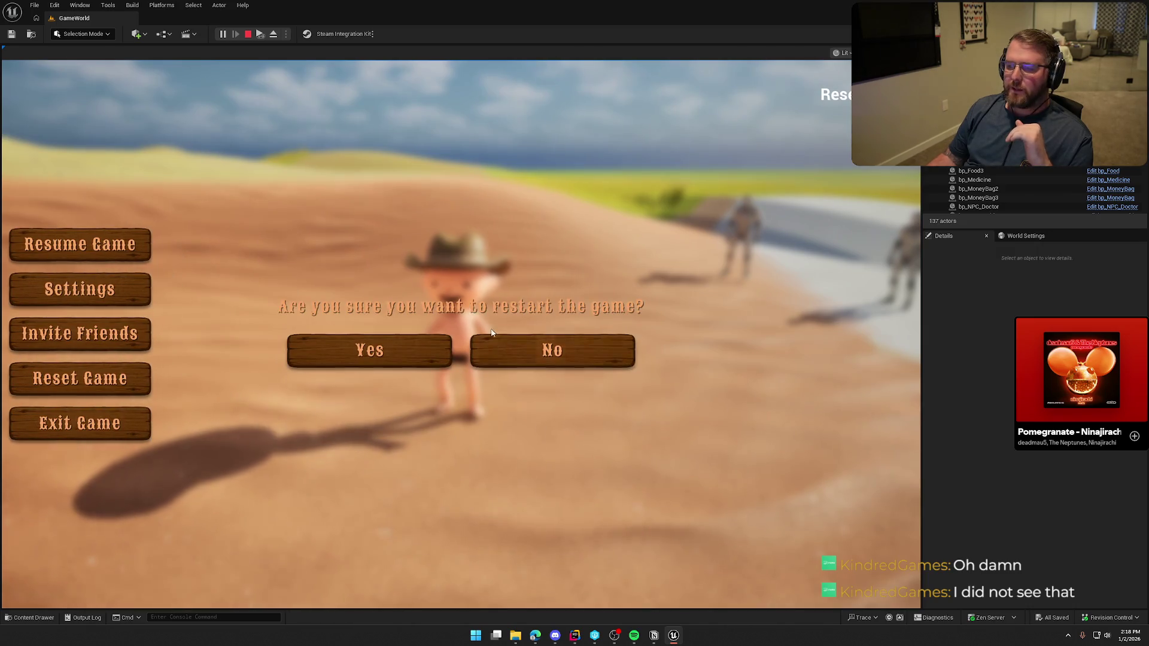
left_click(538, 353)
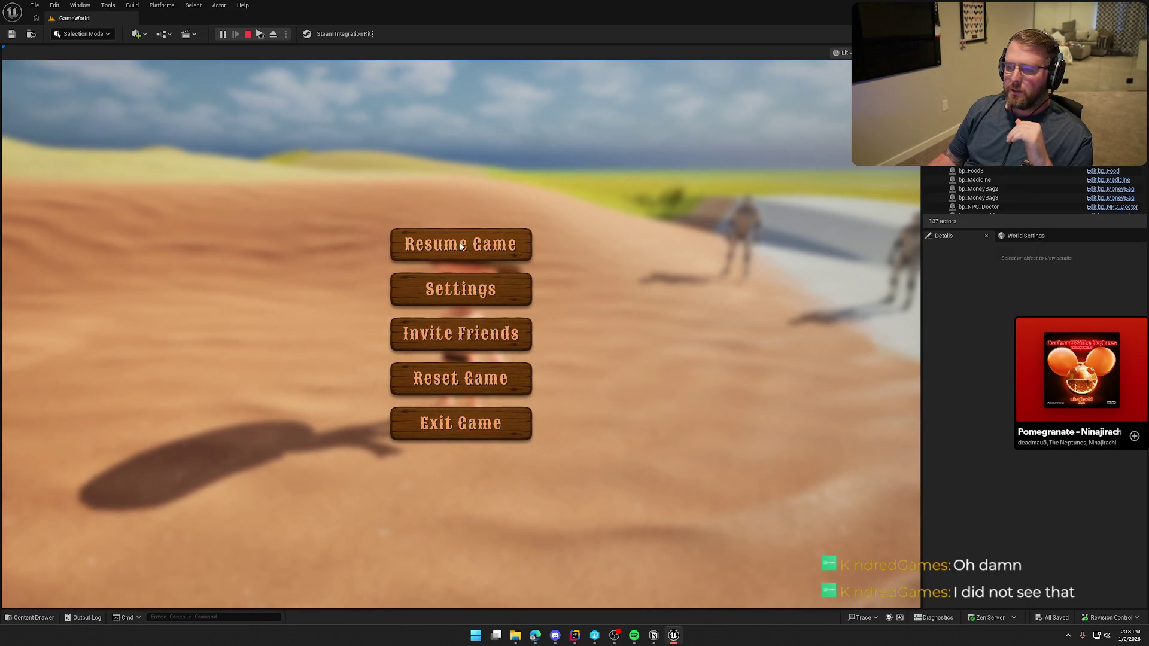
left_click(464, 299)
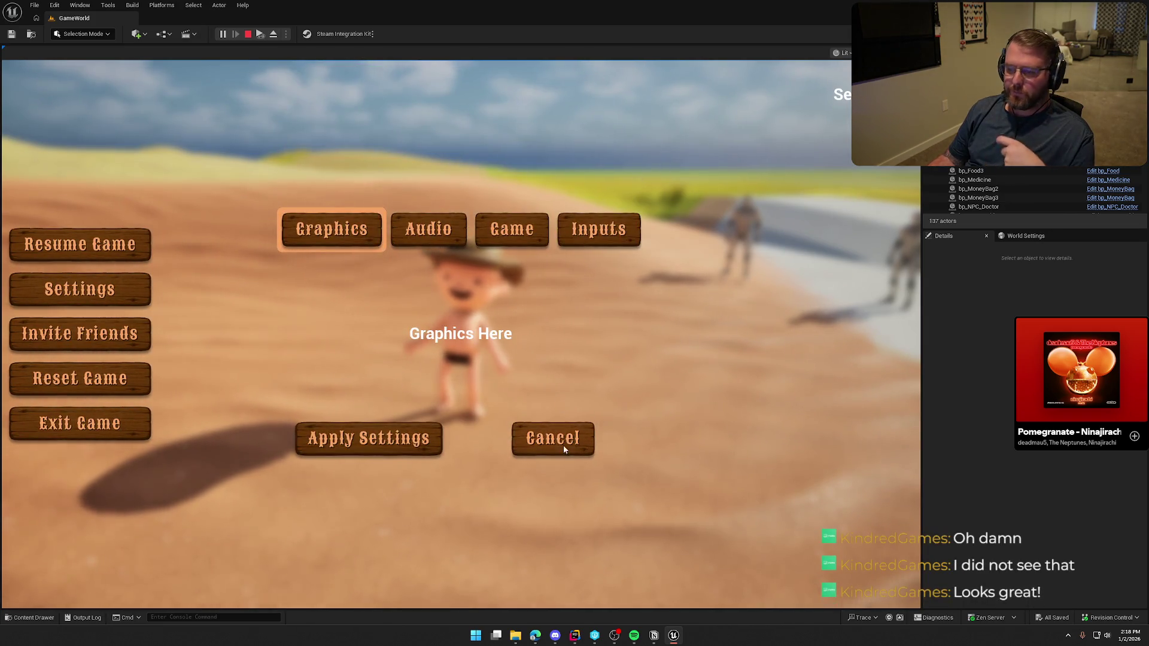
left_click(562, 445)
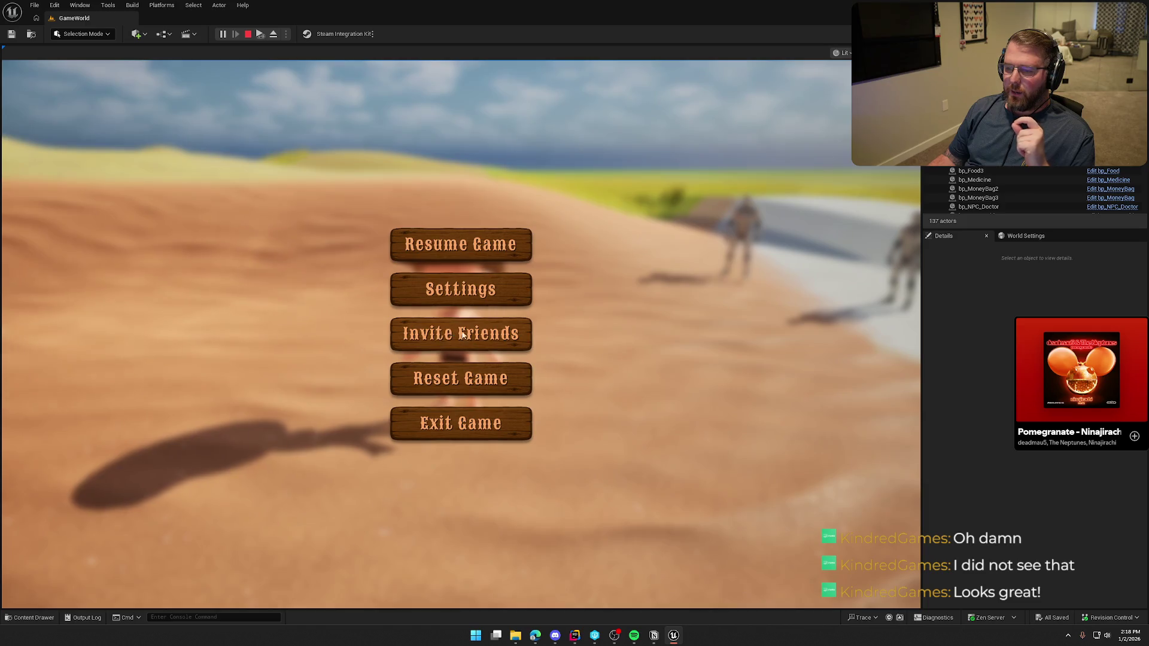
key("Escape")
key("ctrl+space")
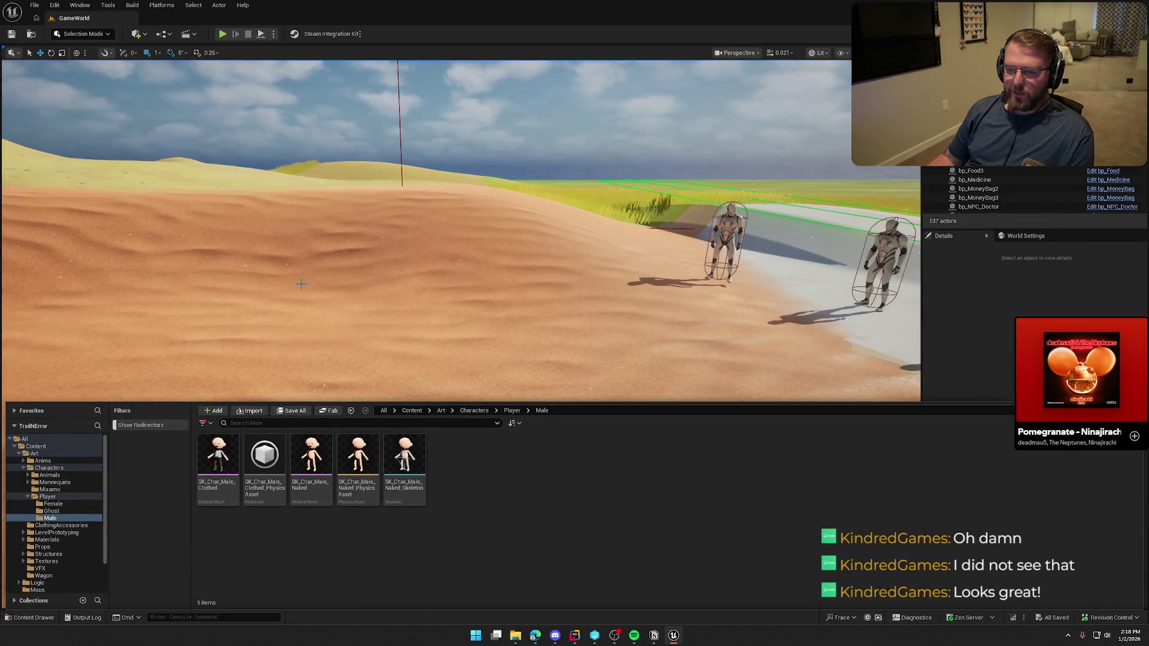
Open the GameStart level from the Maps folder in the Content Drawer
left_click(18, 455)
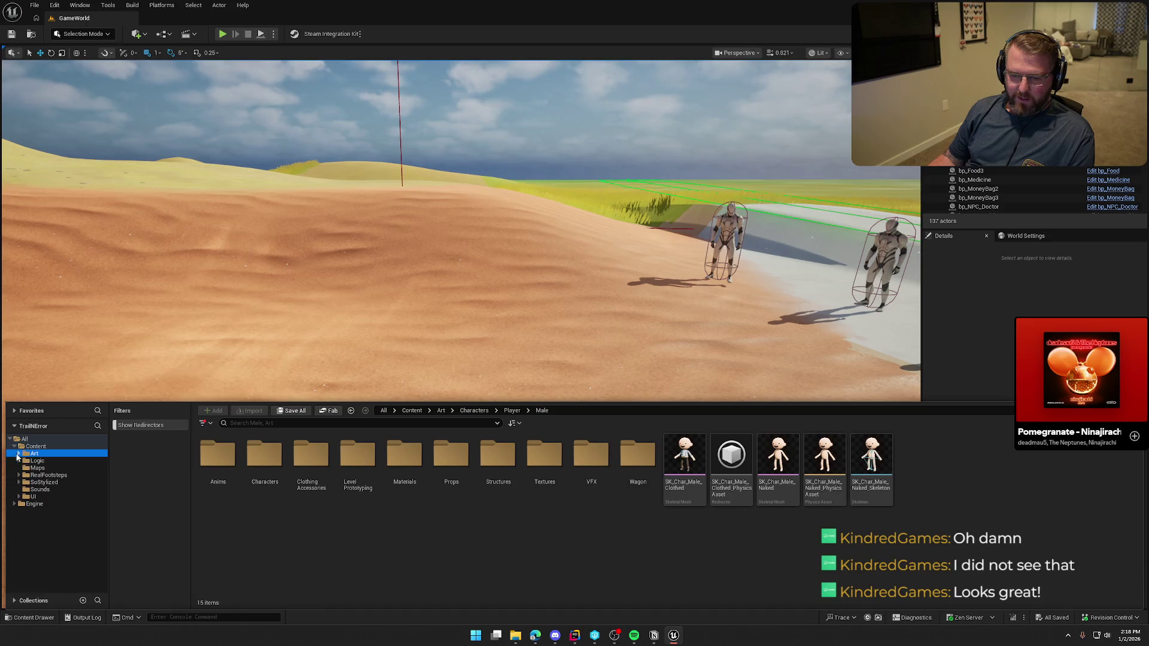
left_click(37, 468)
double_click(217, 458)
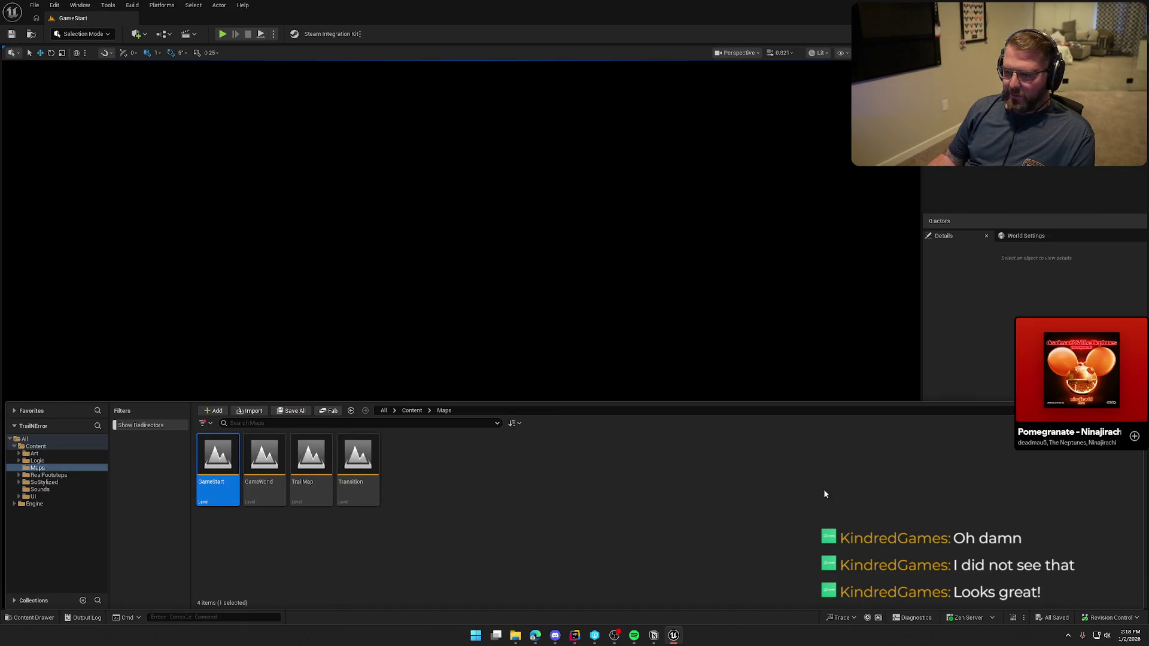
left_click(967, 359)
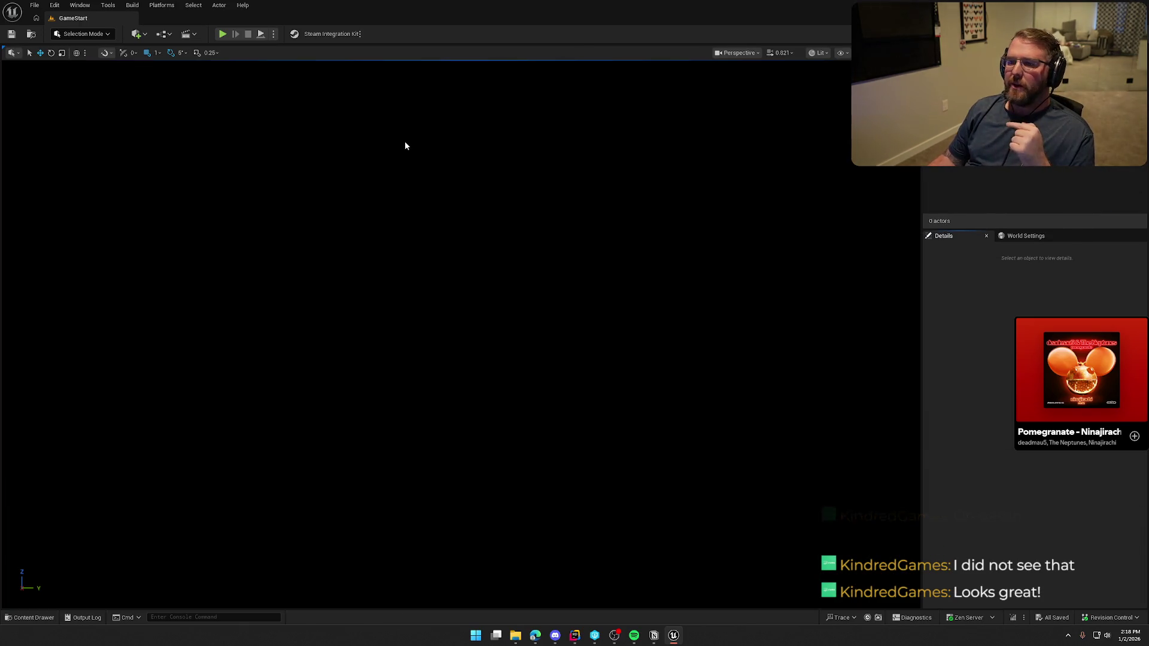
Launch the game as a Standalone Game from the Play options menu
left_click(274, 34)
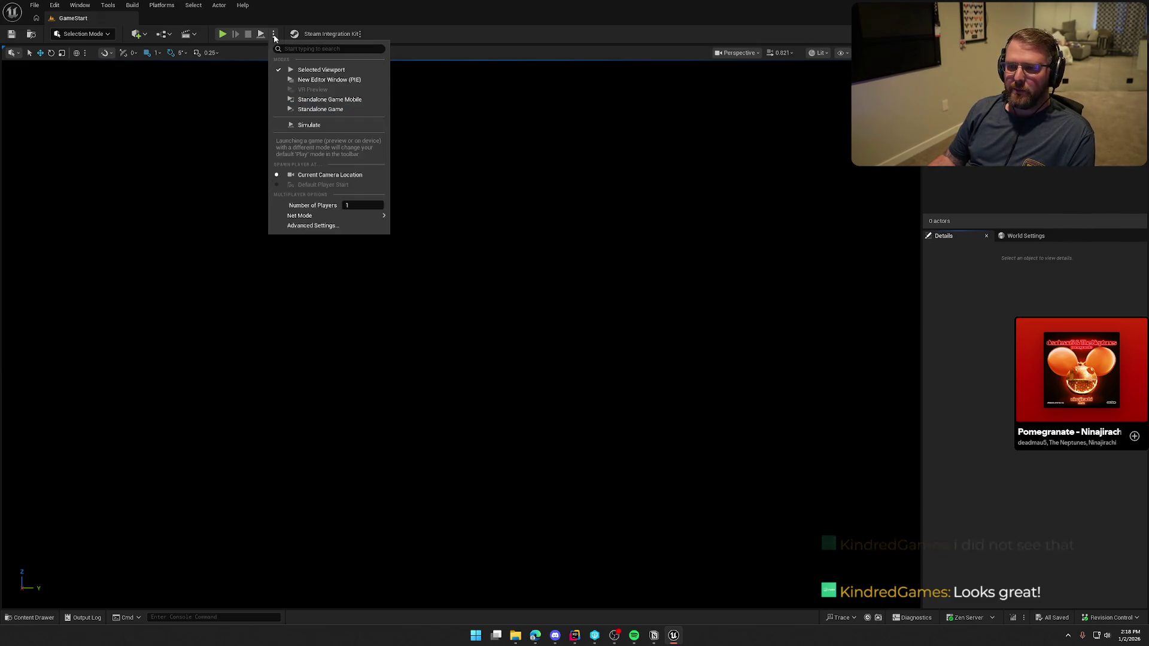
mouse_move(370, 216)
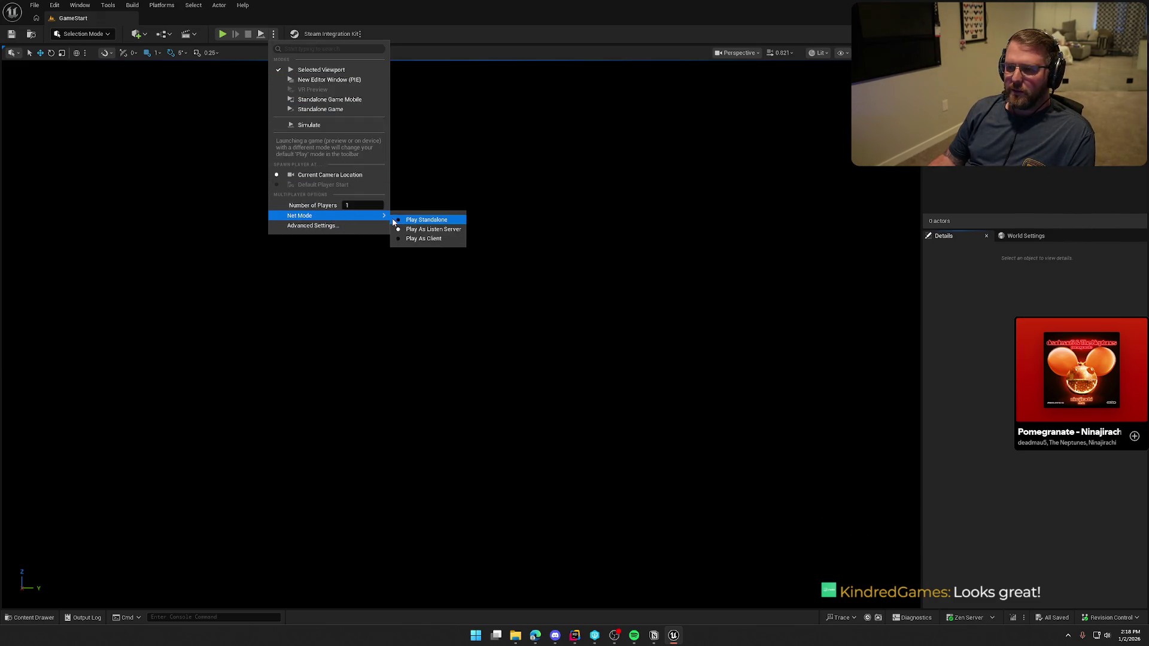
left_click(320, 108)
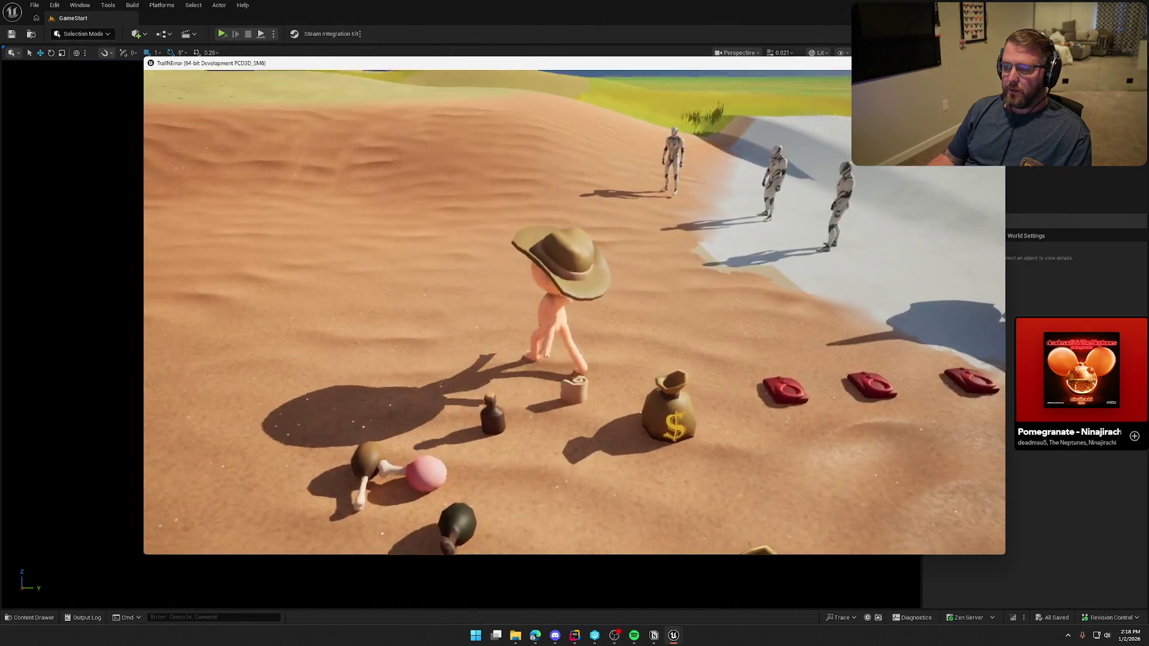
Pause the standalone game and open, then close, the Steam friend-invite list
key("Escape")
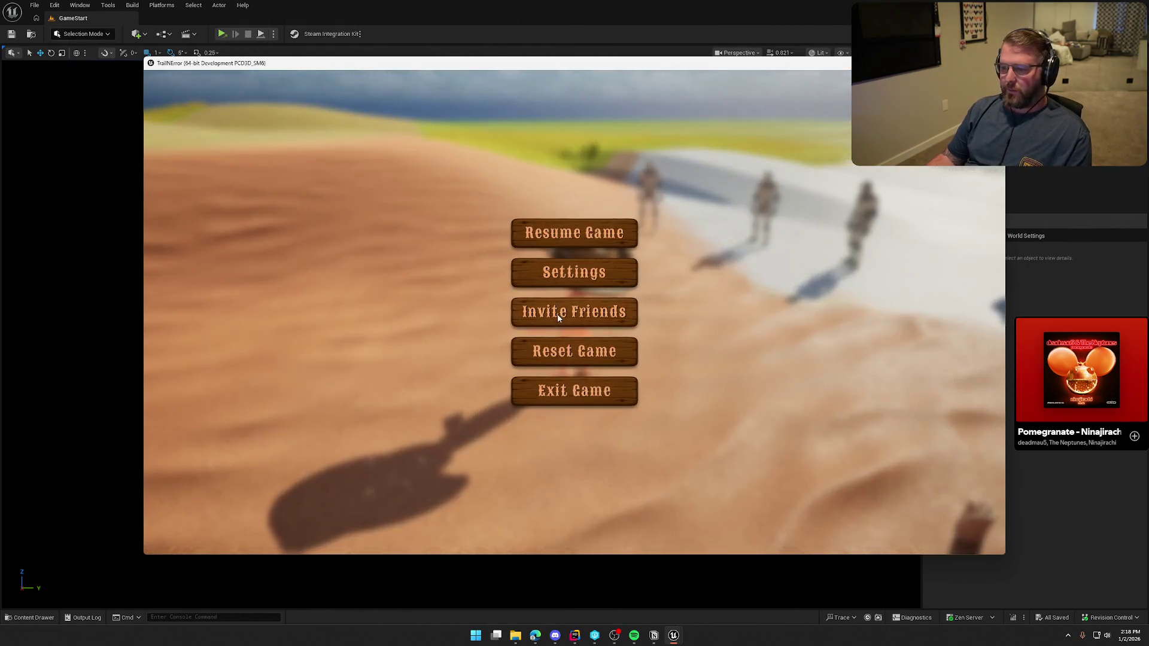
left_click(572, 311)
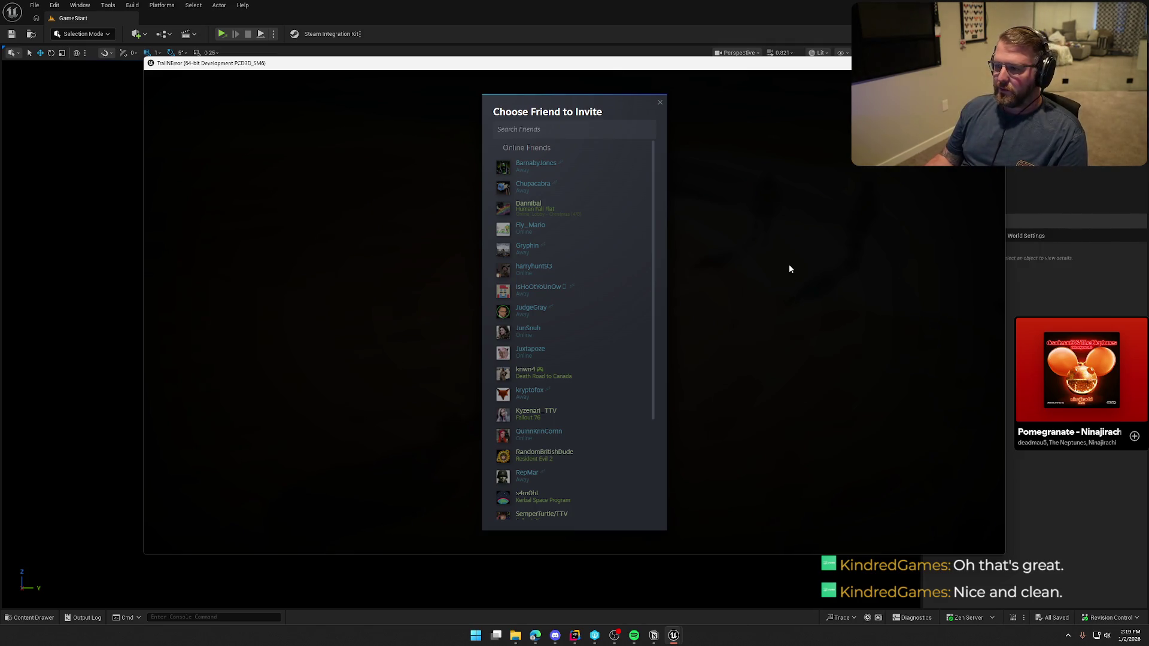
left_click(660, 102)
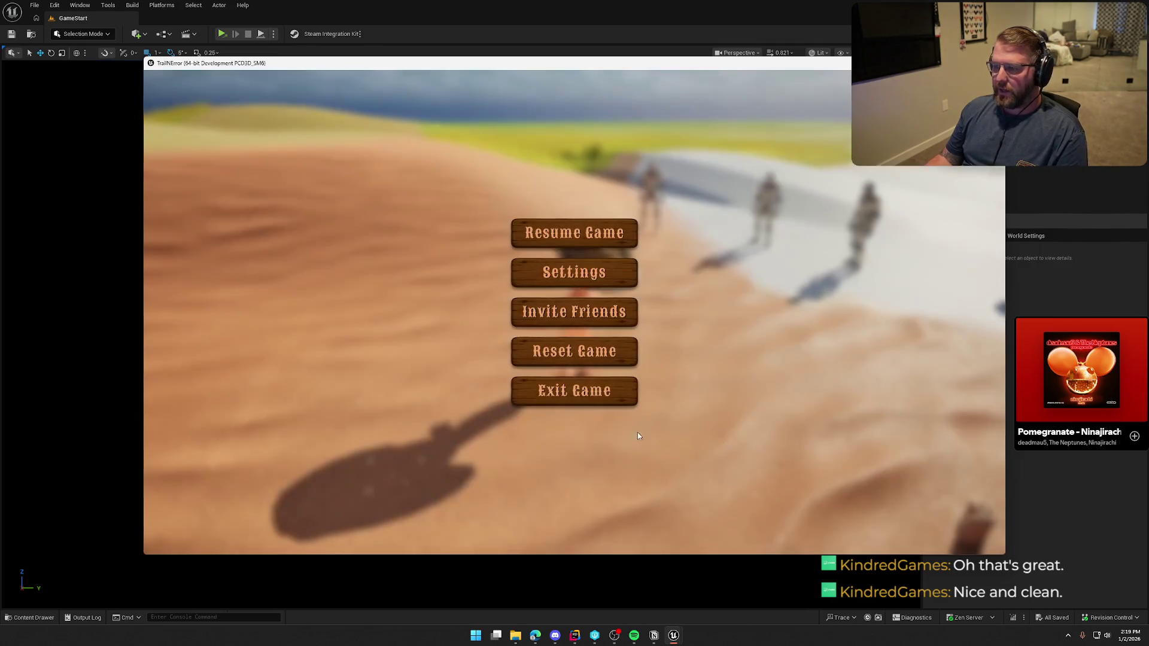
Exit the game through the pause menu's Exit Game and close its window
left_click(568, 395)
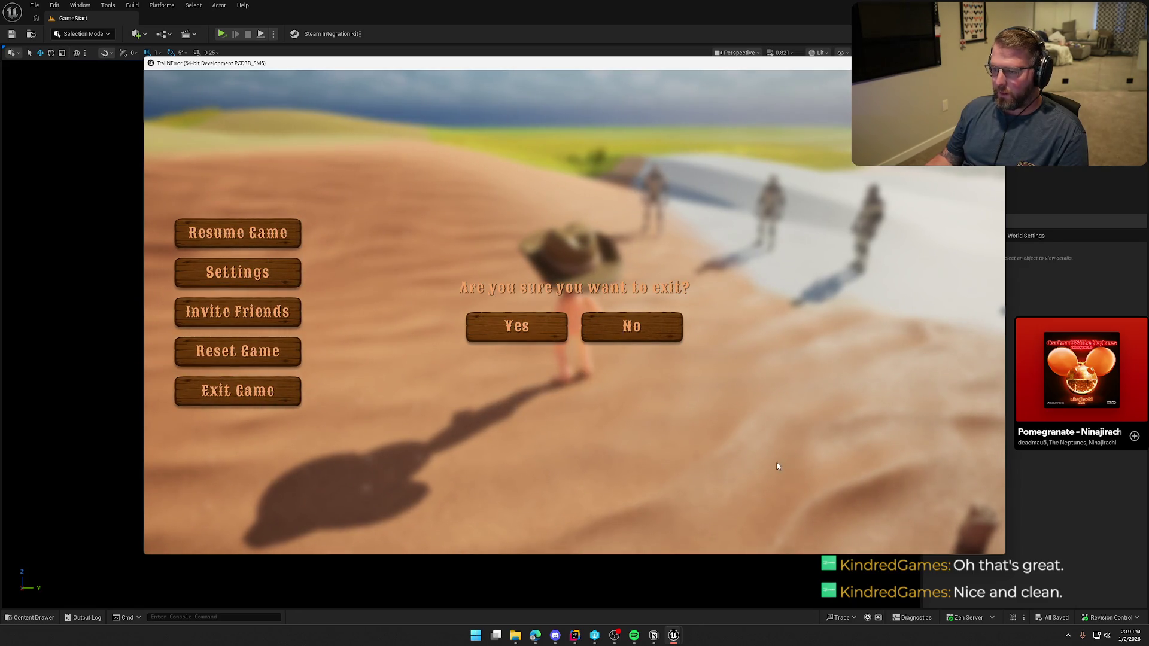
key("Escape")
left_click(1068, 635)
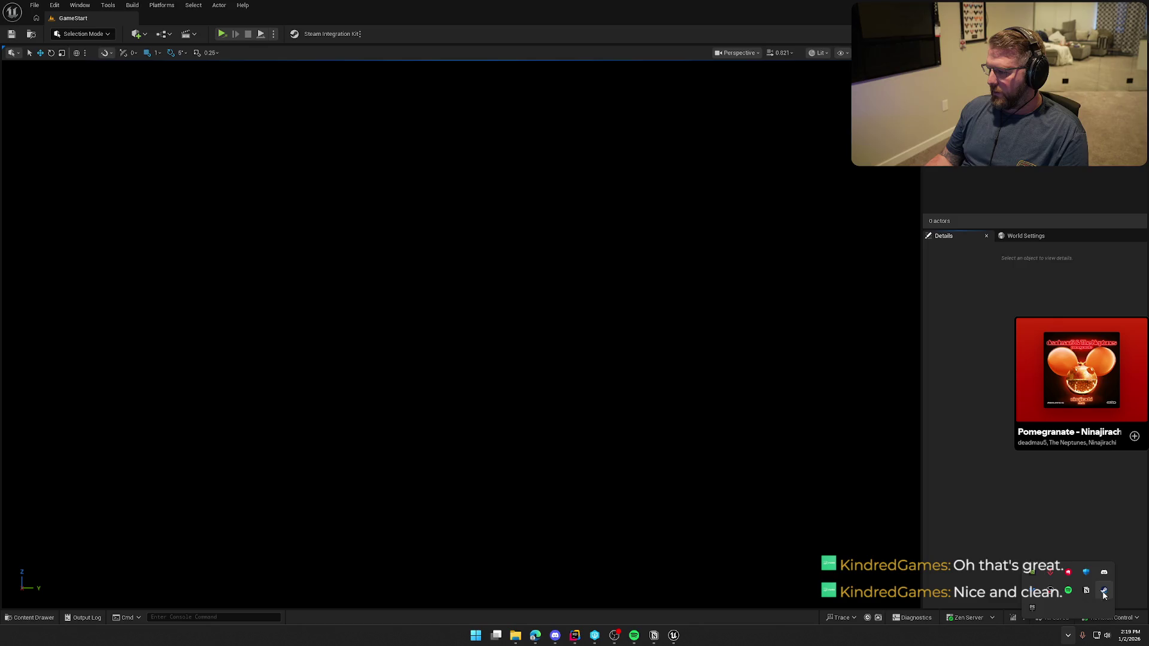
Start the Steam client from the system tray and run the character in a new standalone session
right_click(1104, 594)
left_click(1038, 534)
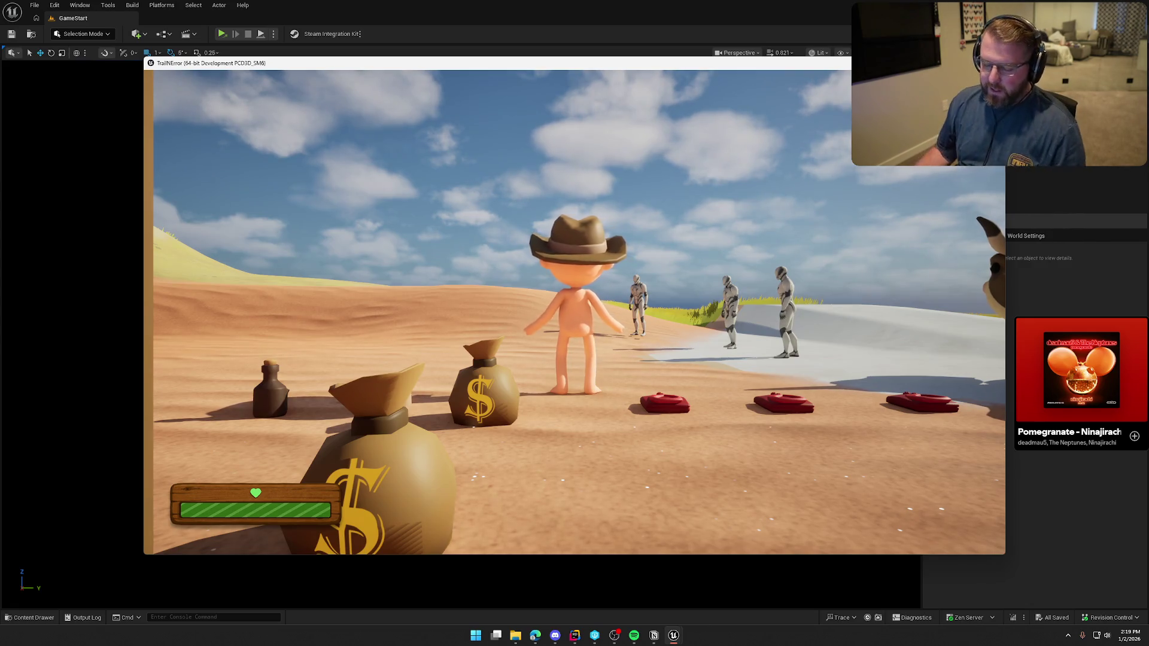
key("w")
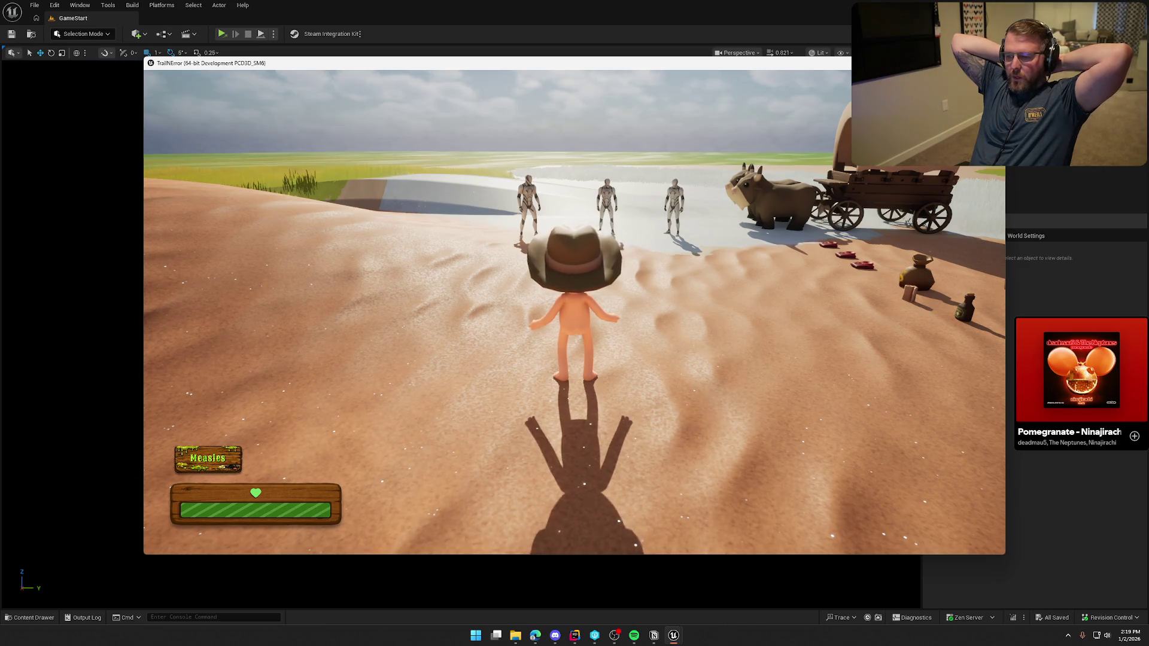
key("super")
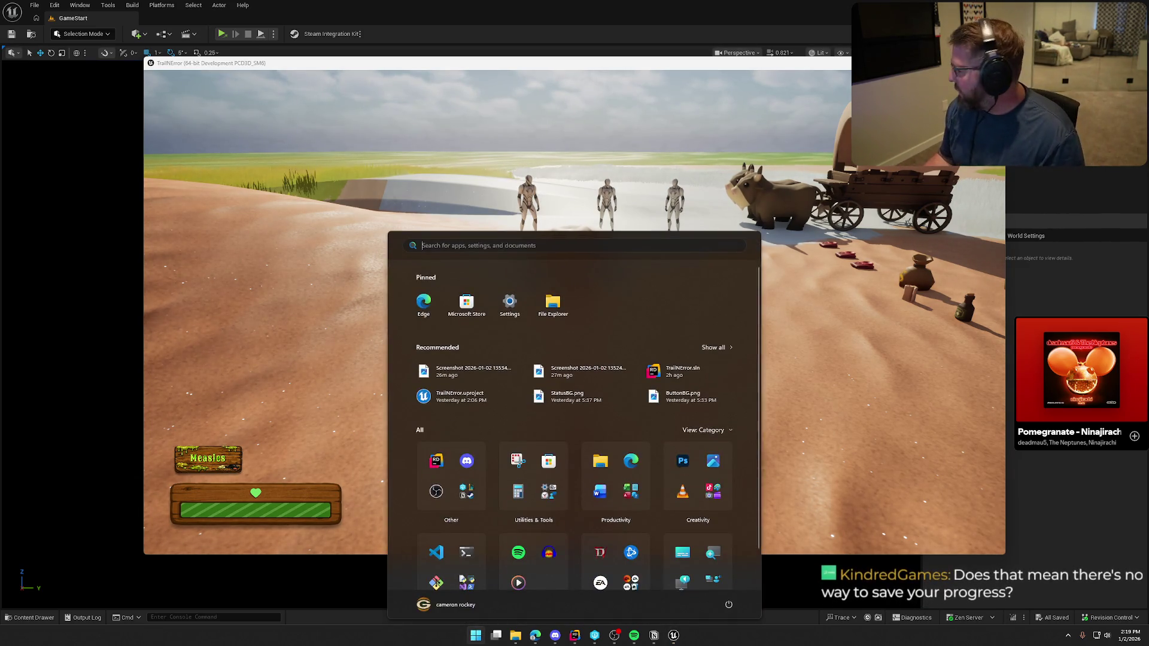
key("Escape")
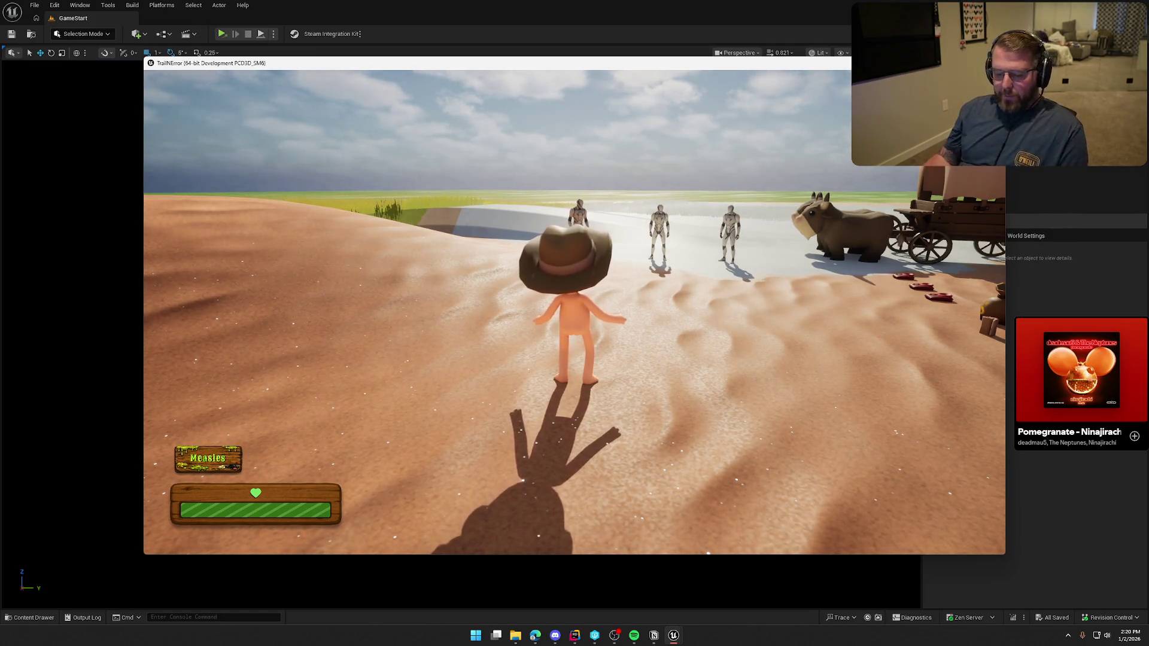
Pause the game, check the online status list in Invite Friends, and invite a friend to the game
key("Escape")
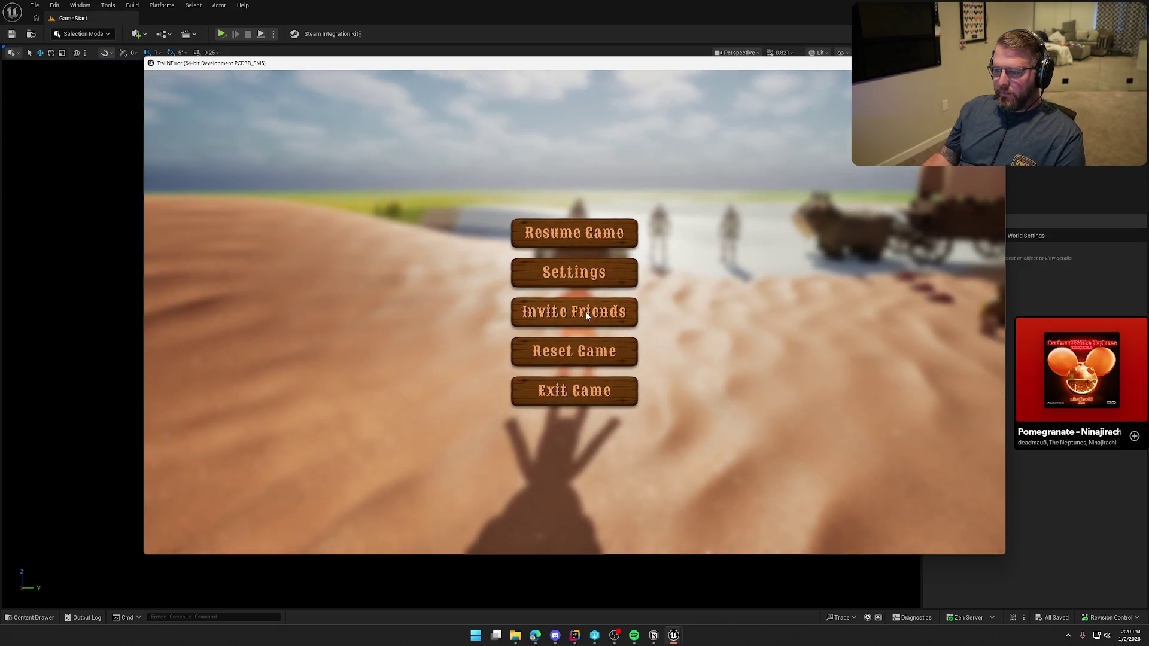
left_click(587, 316)
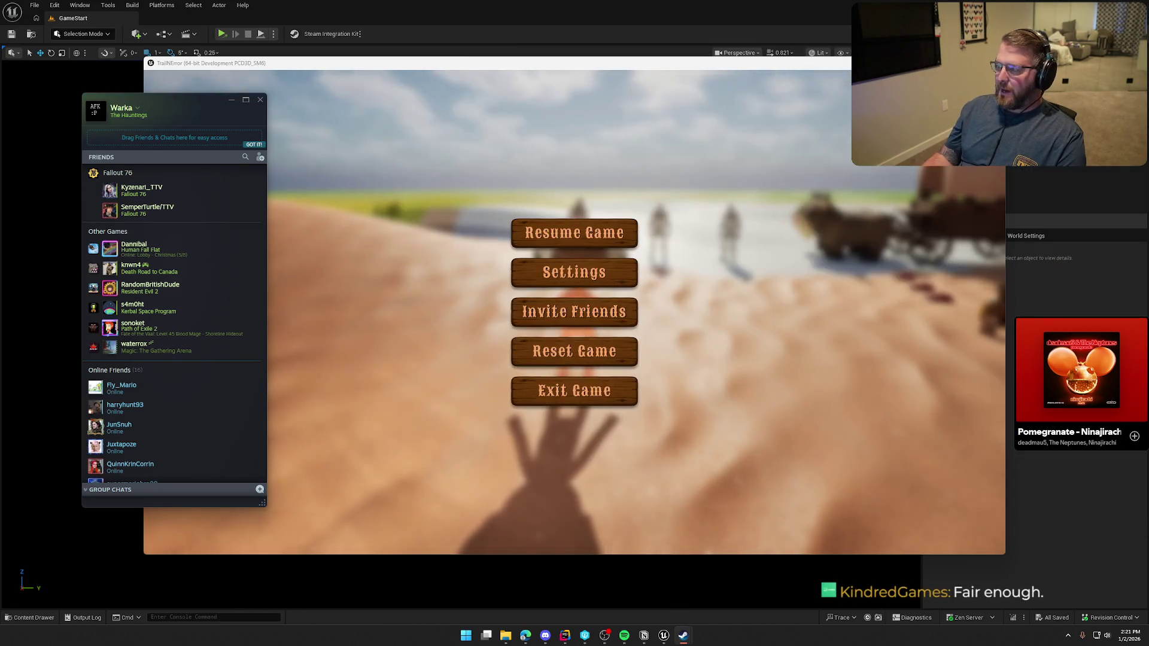
left_click(137, 106)
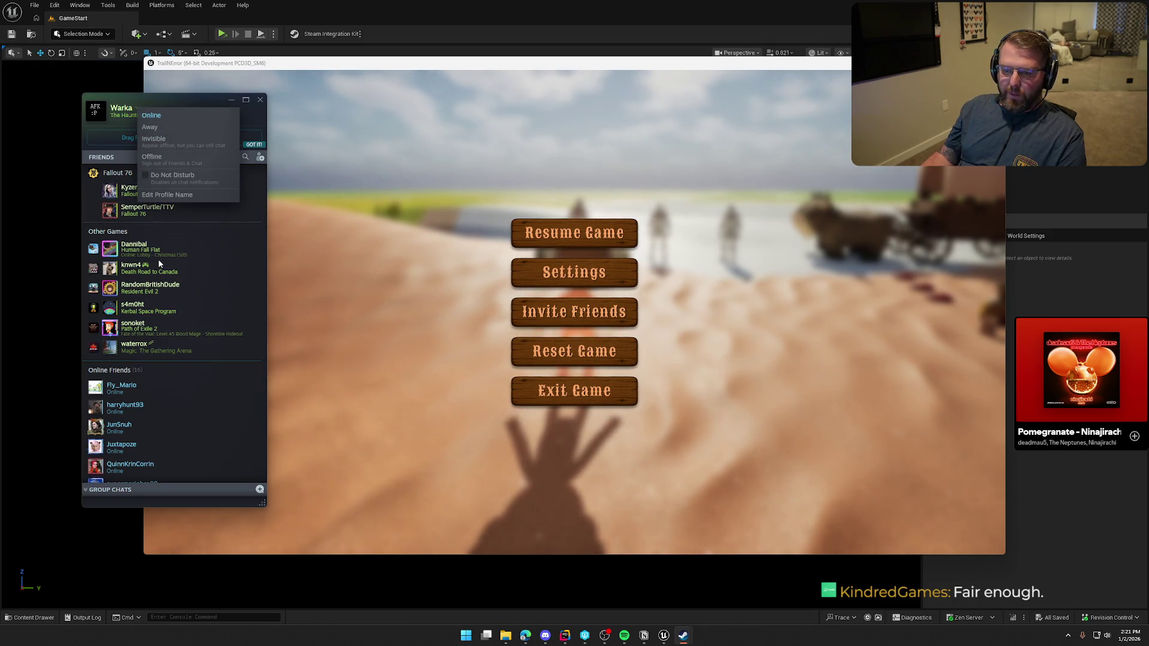
left_click(169, 329)
right_click(148, 326)
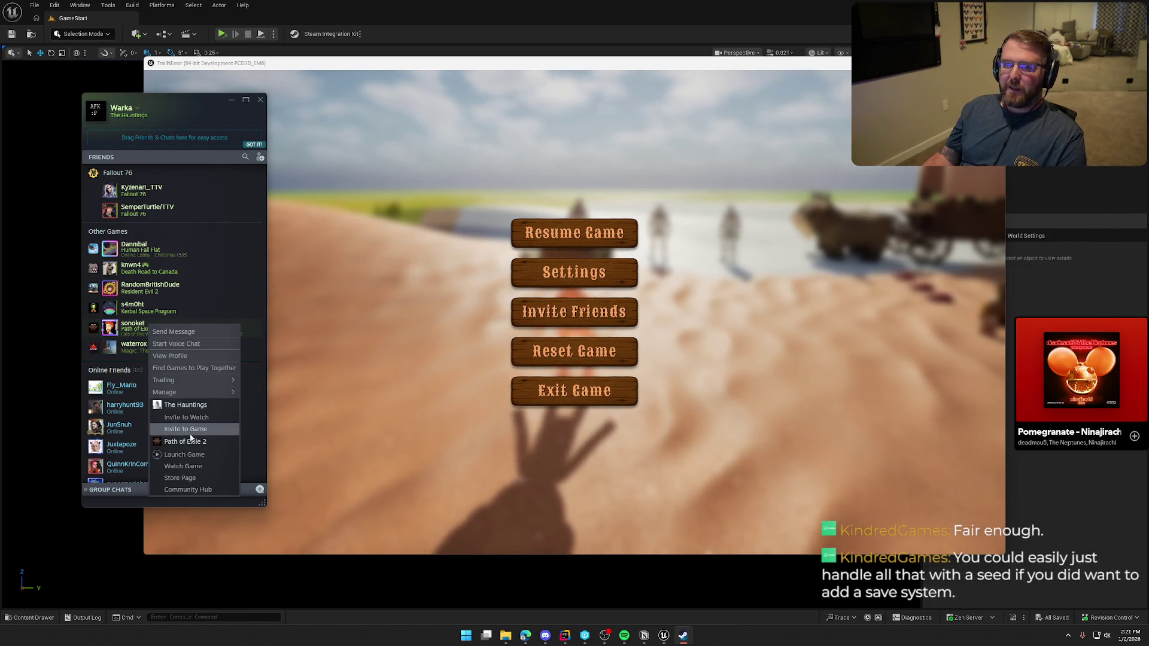
left_click(189, 433)
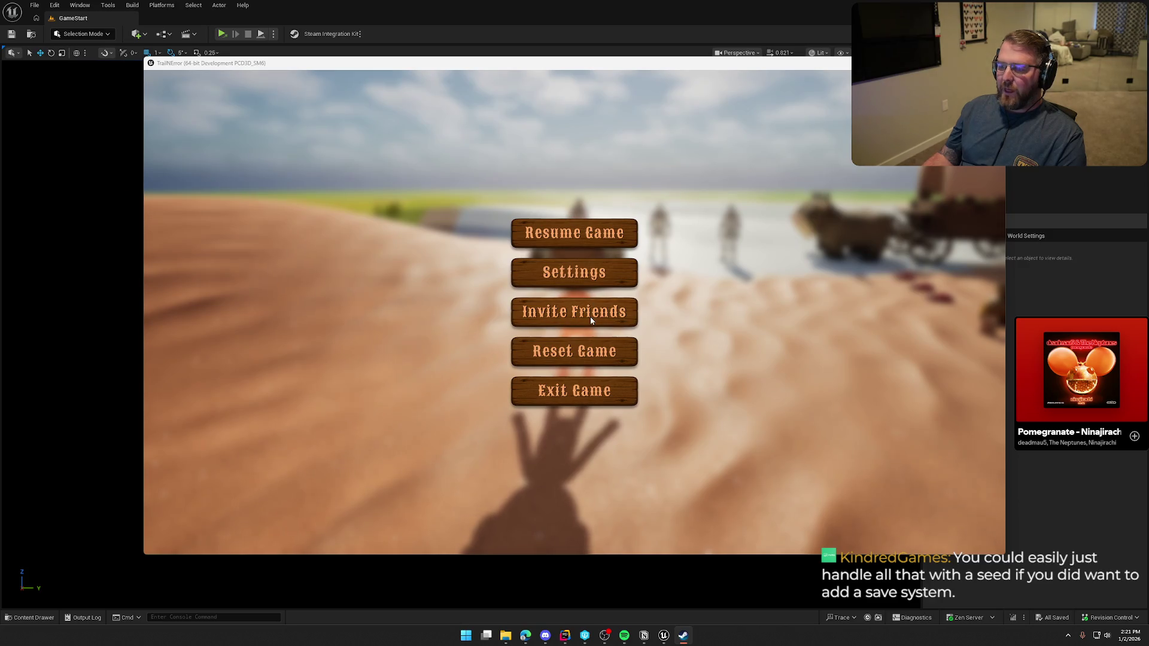
Choose Exit Game in the pause menu and close the standalone game window
left_click(623, 387)
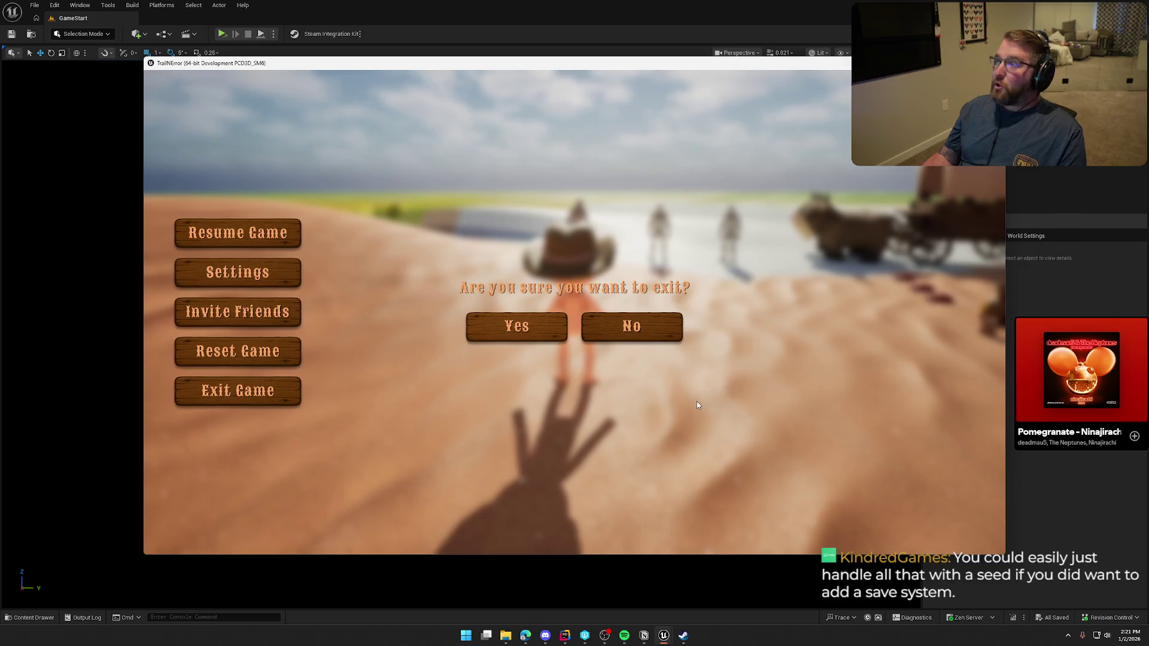
key("Escape")
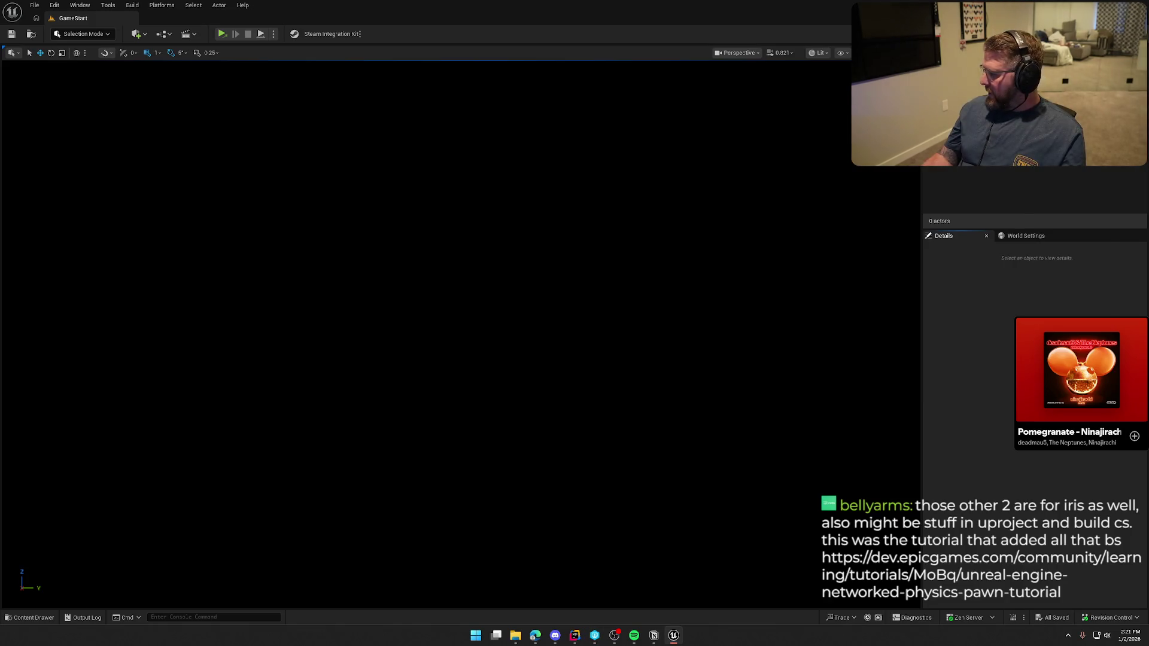
Open the Steam client from the system tray, then return to the editor's empty GameStart level
left_click(1068, 635)
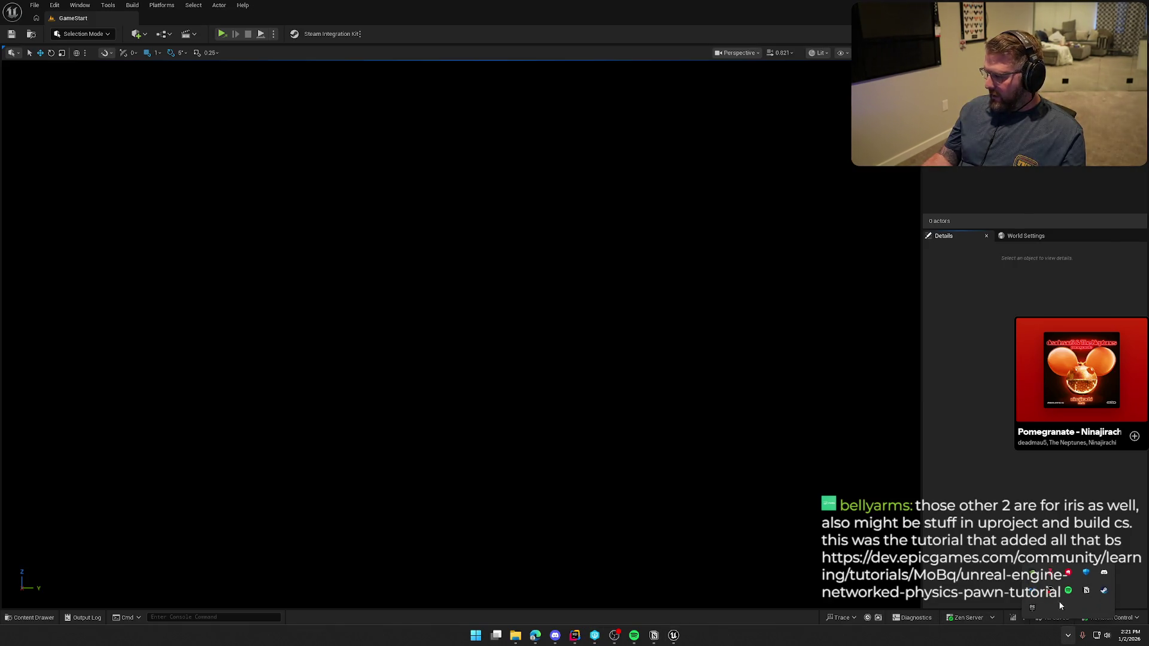
right_click(1103, 592)
left_click(1034, 547)
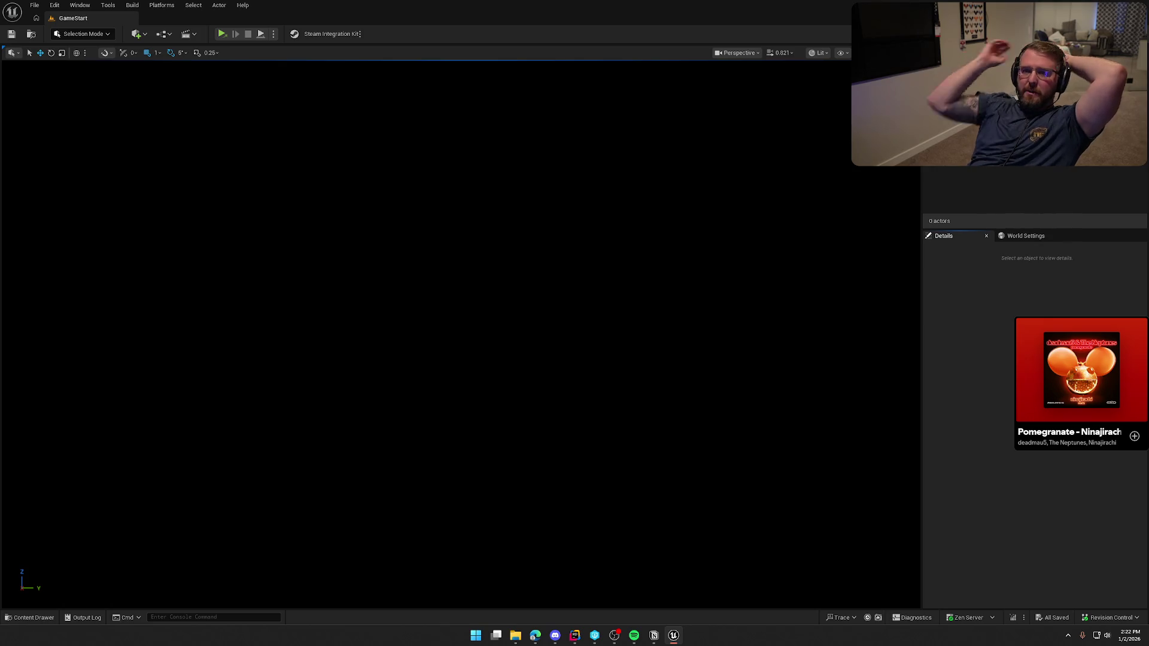
key("alt+Tab")
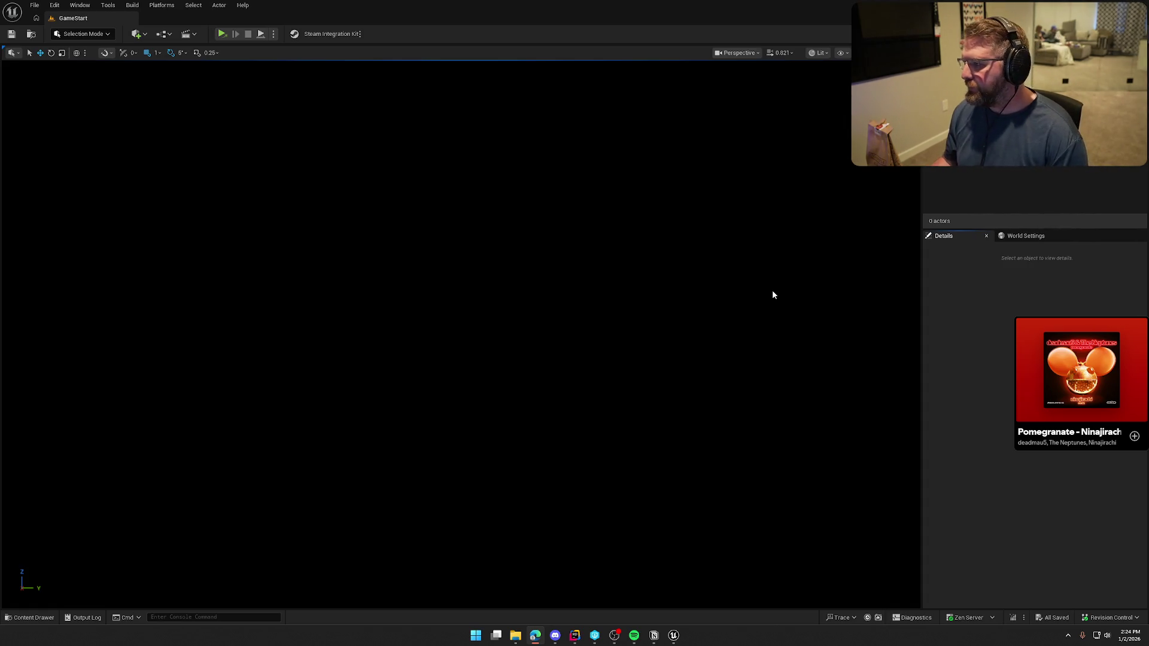
left_click(1011, 363)
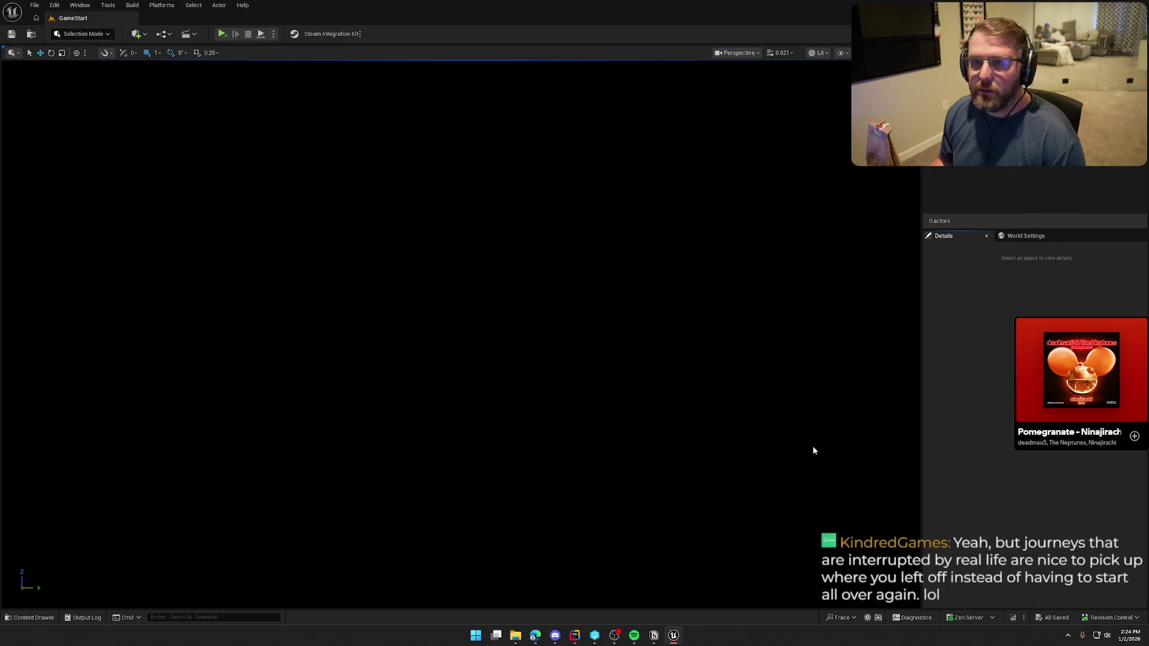
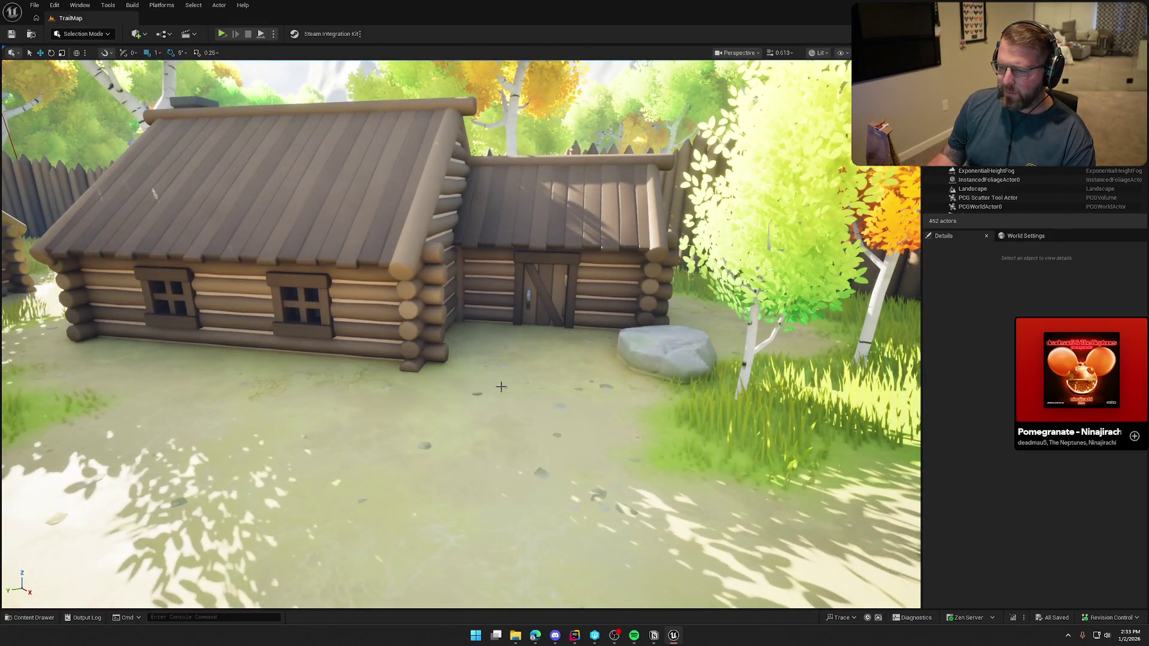
Move the view up to the log cabin and swing it toward the fence gate
mouse_move(714, 506)
left_mouse_down()
mouse_move(700, 491)
mouse_move(712, 489)
mouse_move(664, 486)
mouse_move(703, 485)
mouse_move(510, 369)
left_mouse_up()
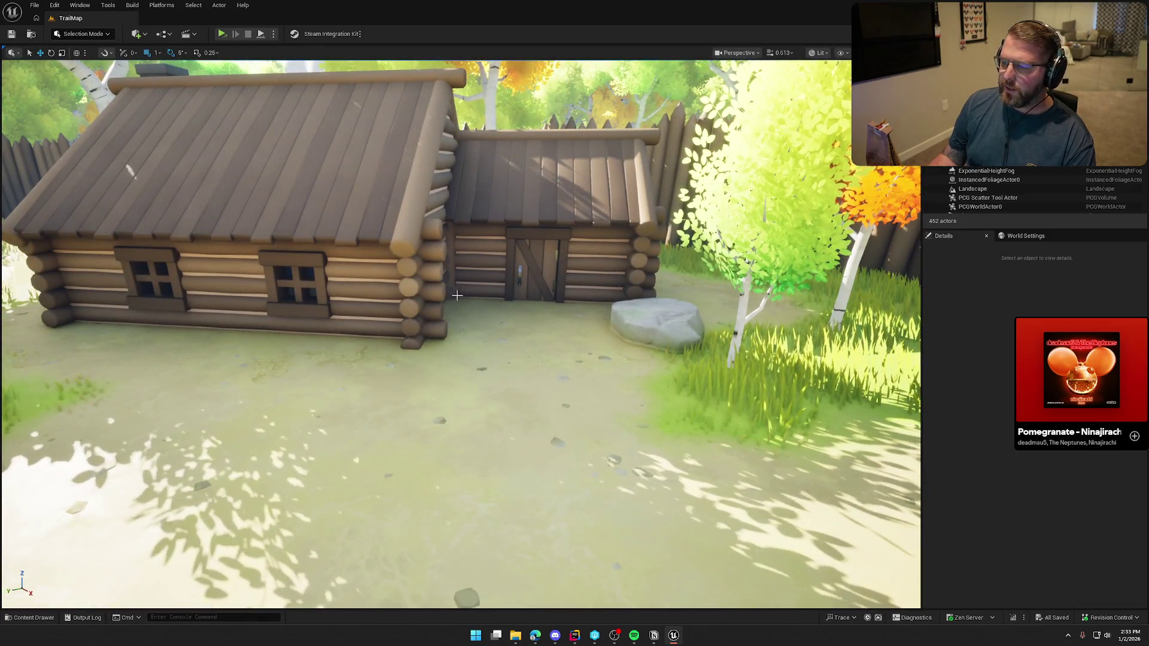
mouse_move(509, 368)
left_mouse_down()
mouse_move(640, 365)
mouse_move(466, 359)
mouse_move(445, 296)
left_mouse_up()
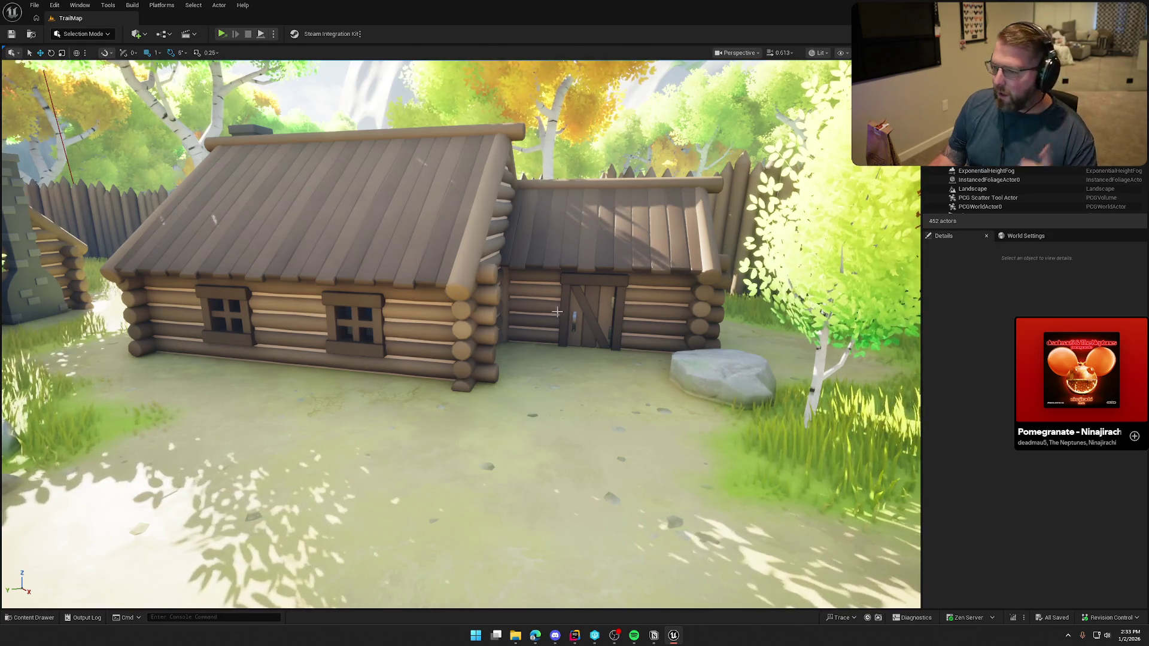
left_click_drag(445, 296, 275, 296)
scroll(460, 335, "up", 3)
Fly through the gate, past the rocks and birches, along the path to the wooden signpost
key("w")
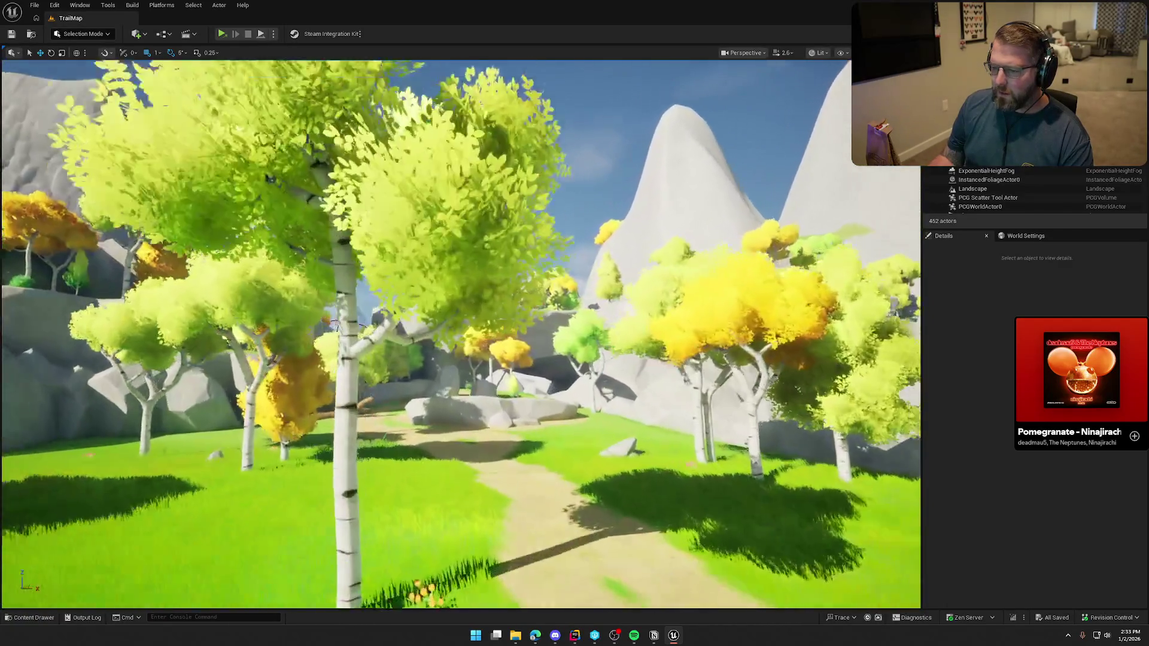
key("w")
left_click_drag(460, 335, 347, 335)
key("w")
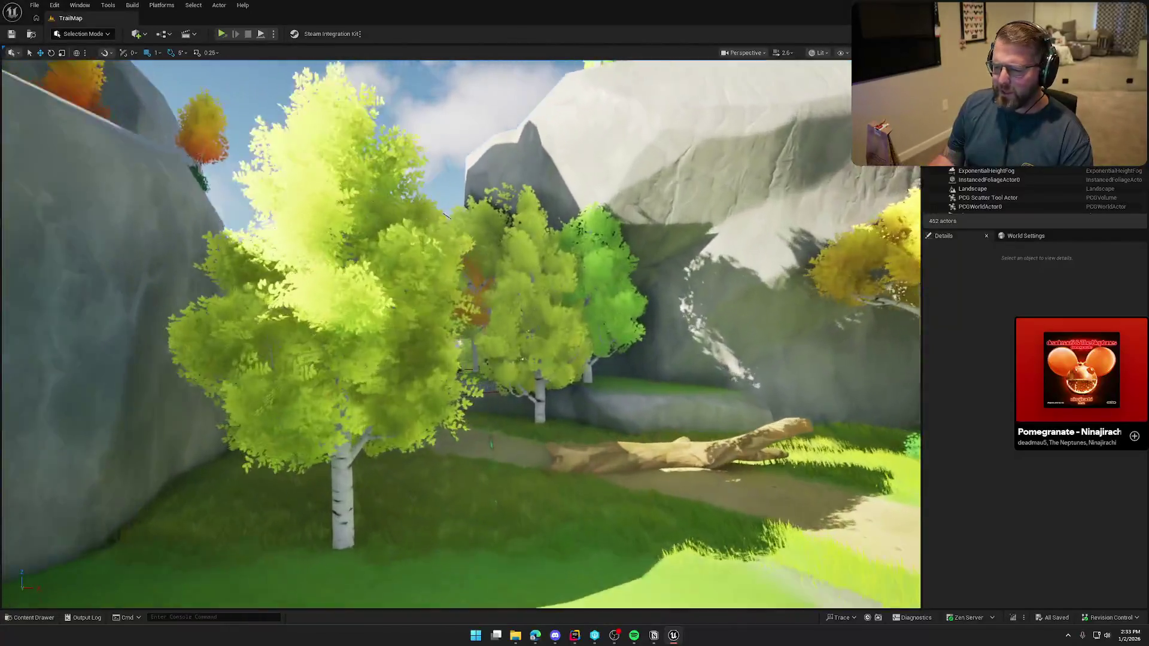
key("w")
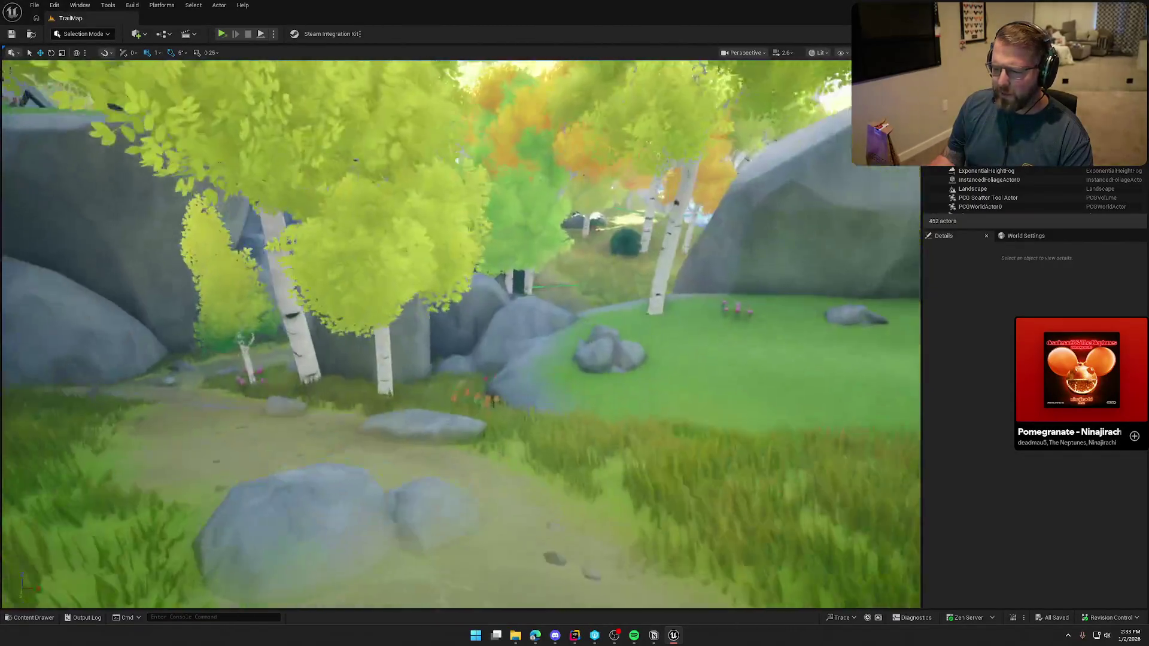
key("w")
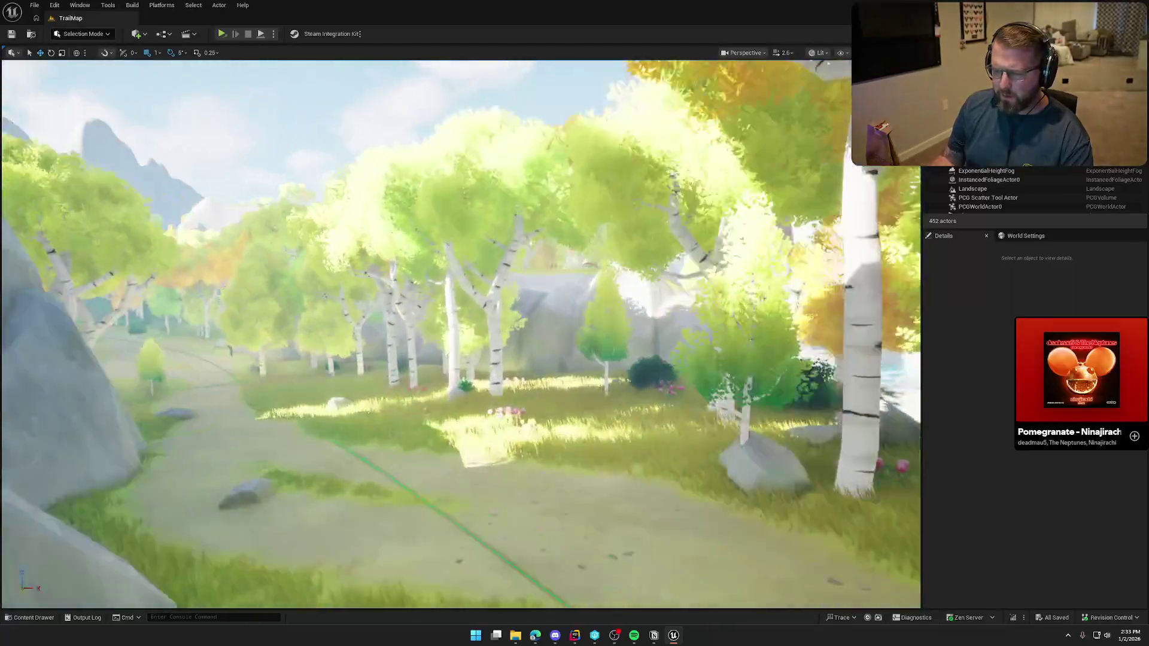
key("w")
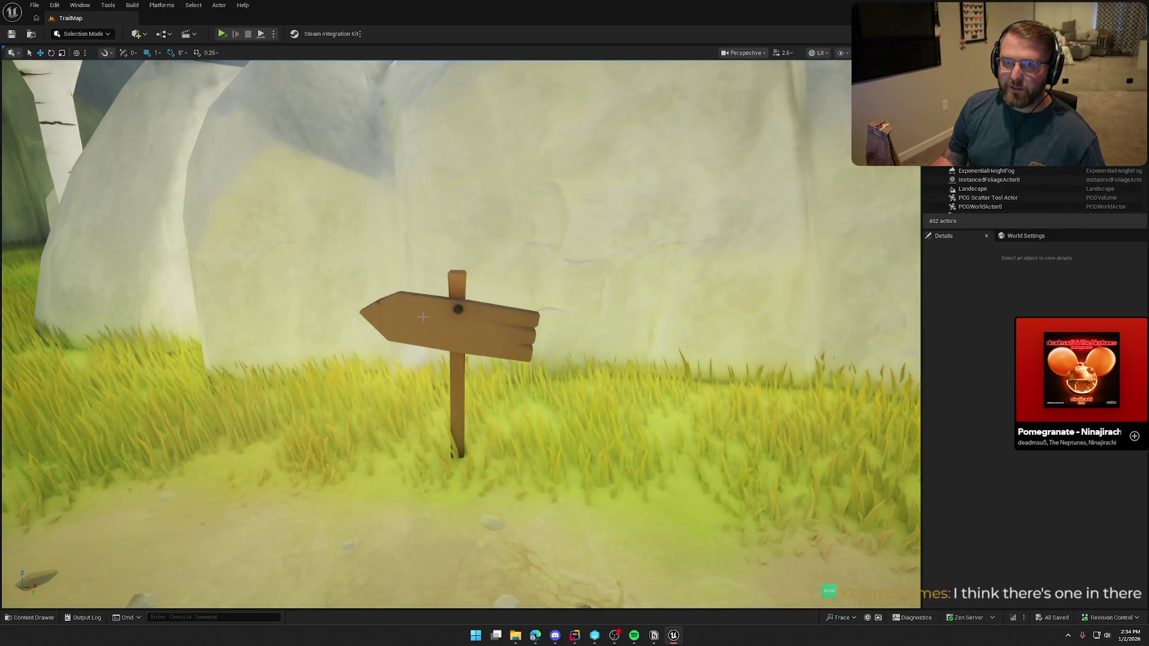
Find the signpost's asset, place a trial SM_Sign_Hanging_Short beside it, then delete it
left_click(455, 354)
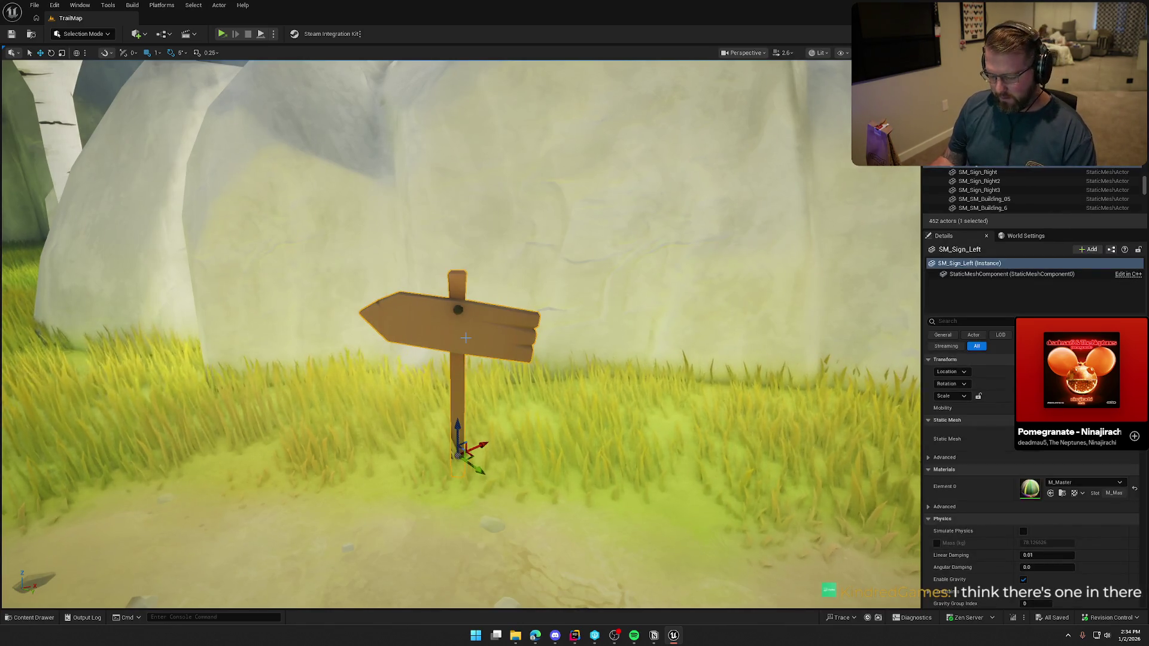
key("ctrl+b")
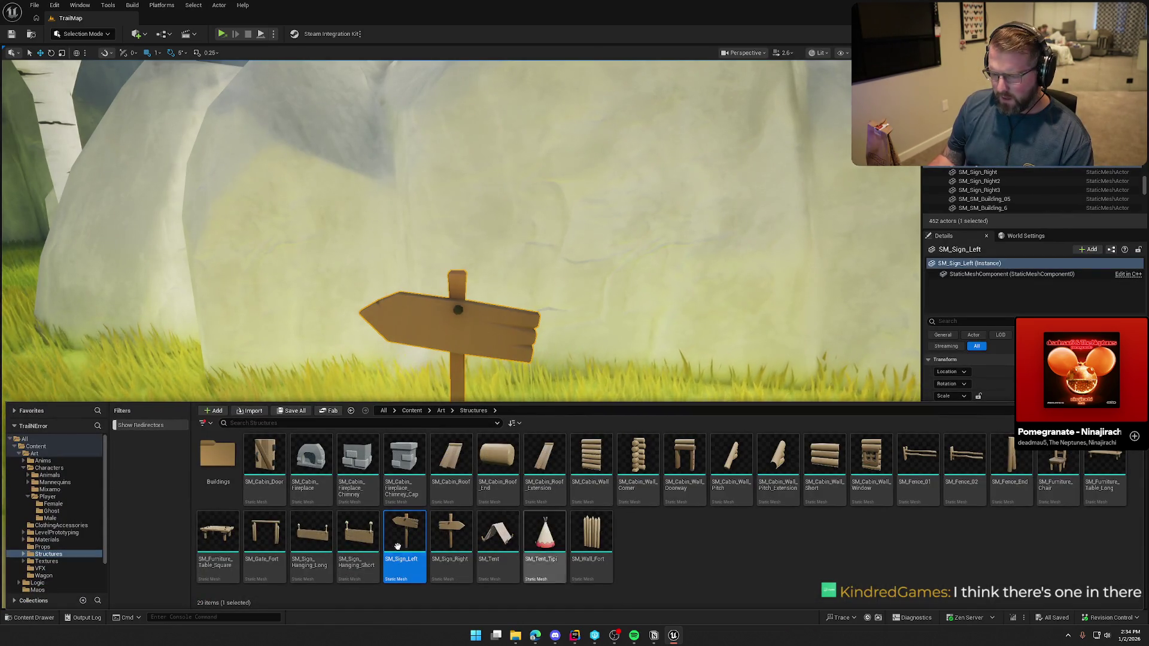
mouse_move(363, 538)
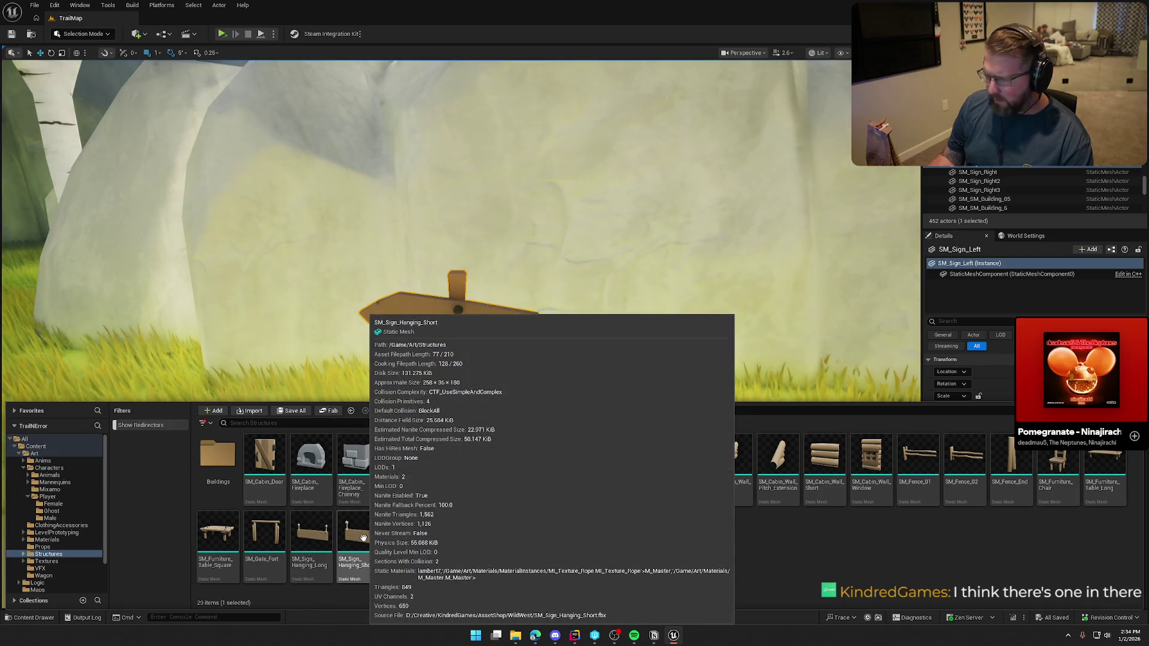
left_click_drag(405, 533, 459, 452)
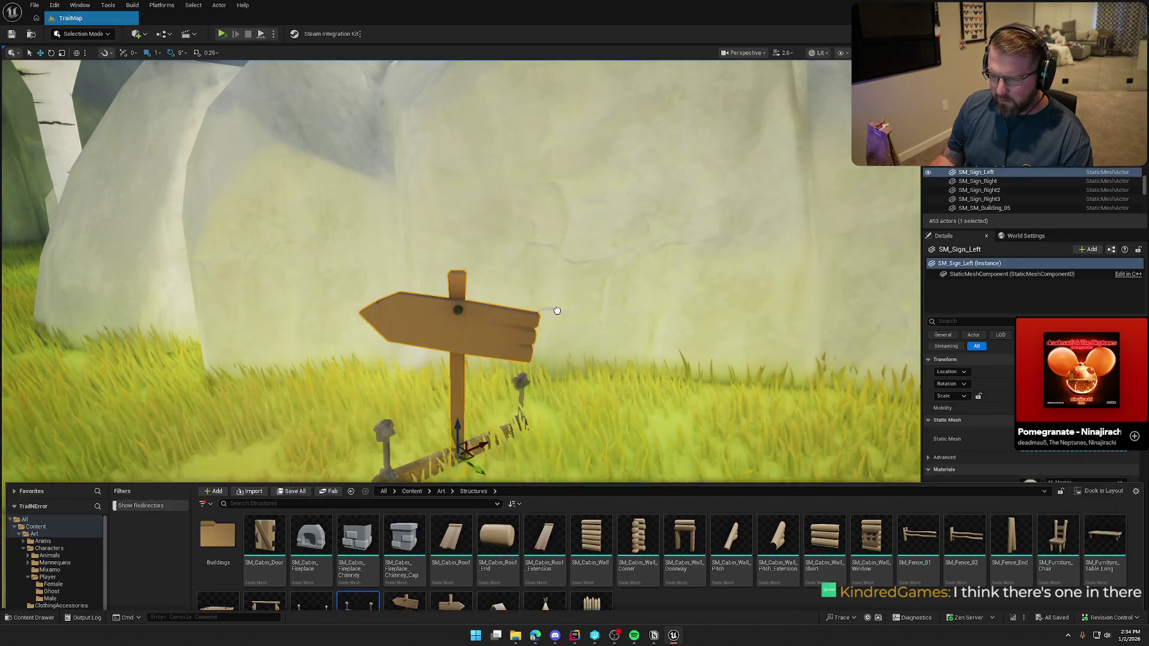
left_click_drag(332, 519, 295, 158)
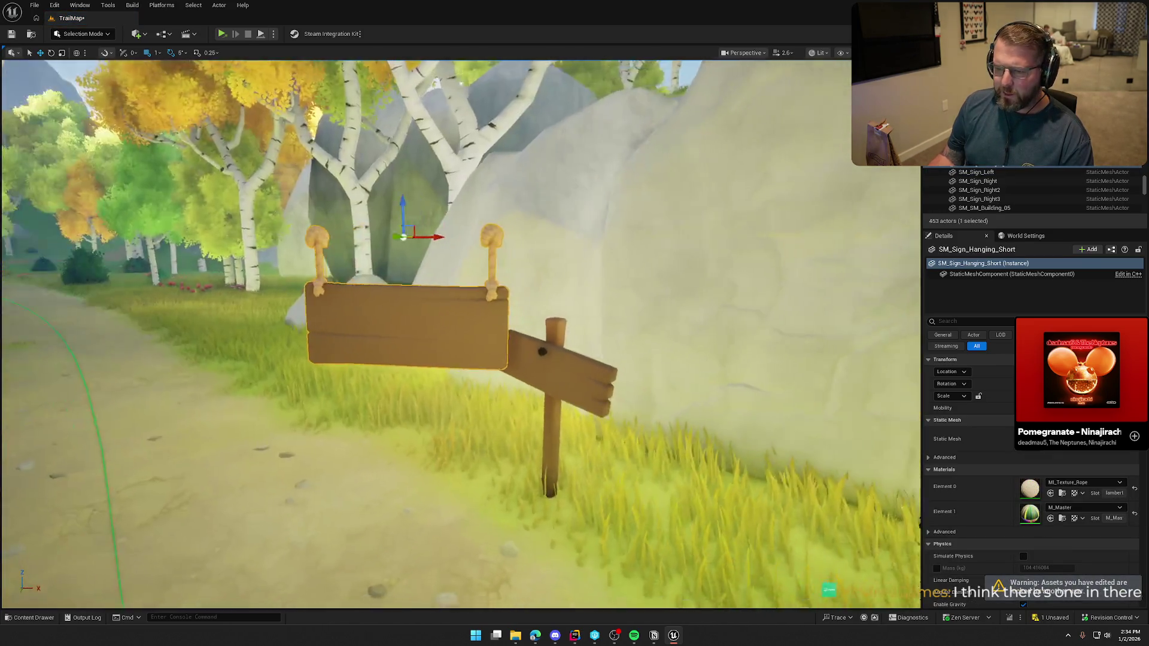
key("Delete")
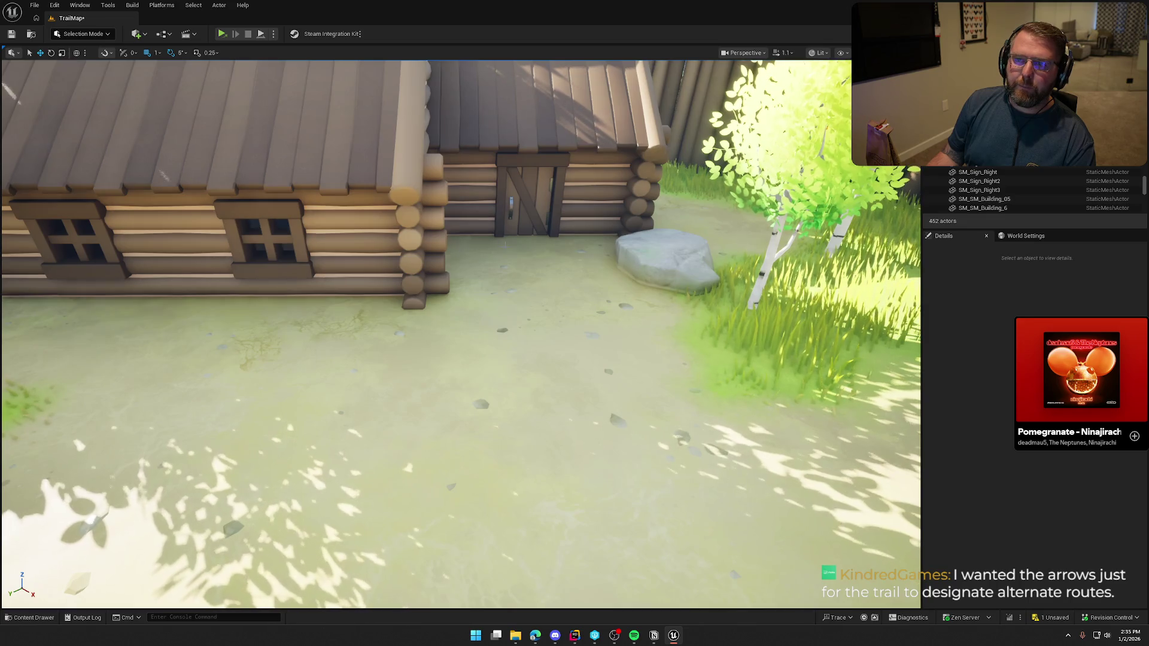
Glance at the structure assets, then fly around the log cabin toward the village square and wagon
scroll(521, 227, "down", 4)
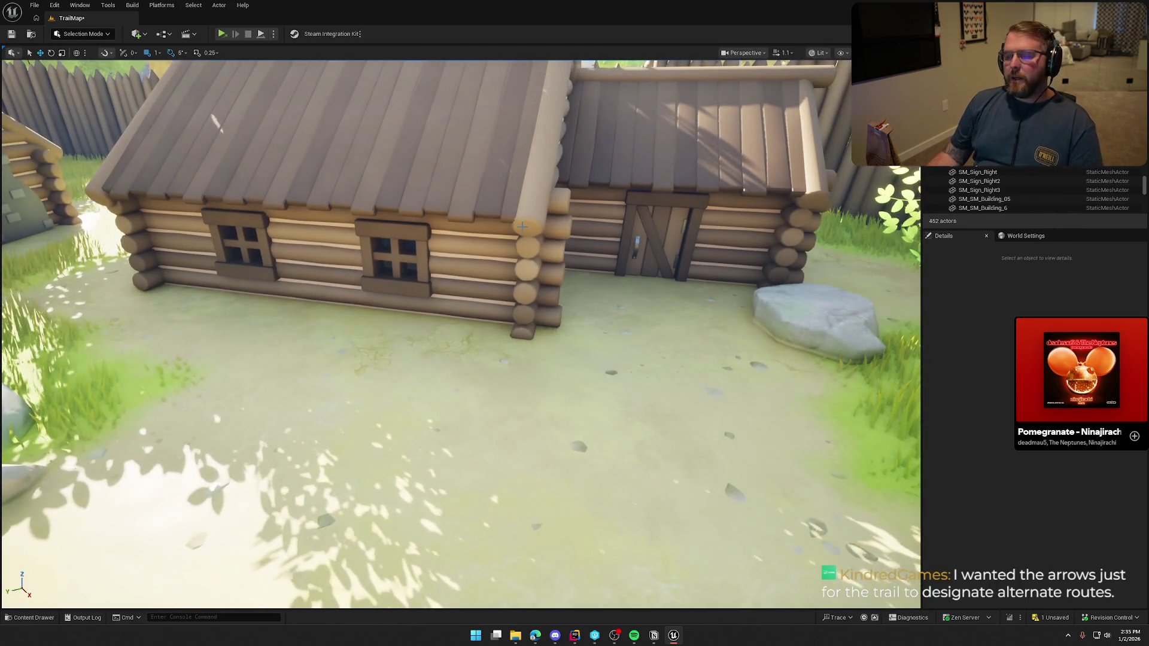
key("ctrl+space")
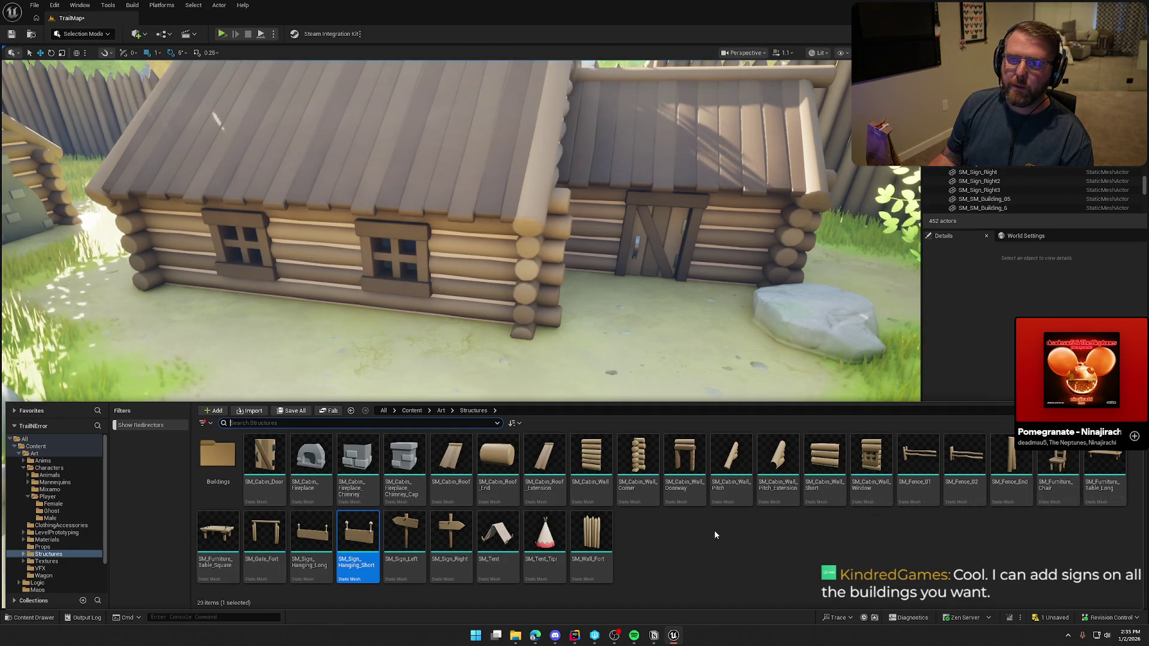
mouse_move(645, 369)
left_mouse_down()
mouse_move(641, 299)
mouse_move(538, 299)
mouse_move(628, 306)
mouse_move(568, 302)
mouse_move(598, 299)
mouse_move(646, 252)
mouse_move(820, 137)
mouse_move(813, 198)
mouse_move(778, 239)
mouse_move(736, 275)
mouse_move(655, 281)
mouse_move(688, 287)
mouse_move(700, 347)
mouse_move(652, 299)
mouse_move(604, 277)
mouse_move(609, 335)
left_mouse_up()
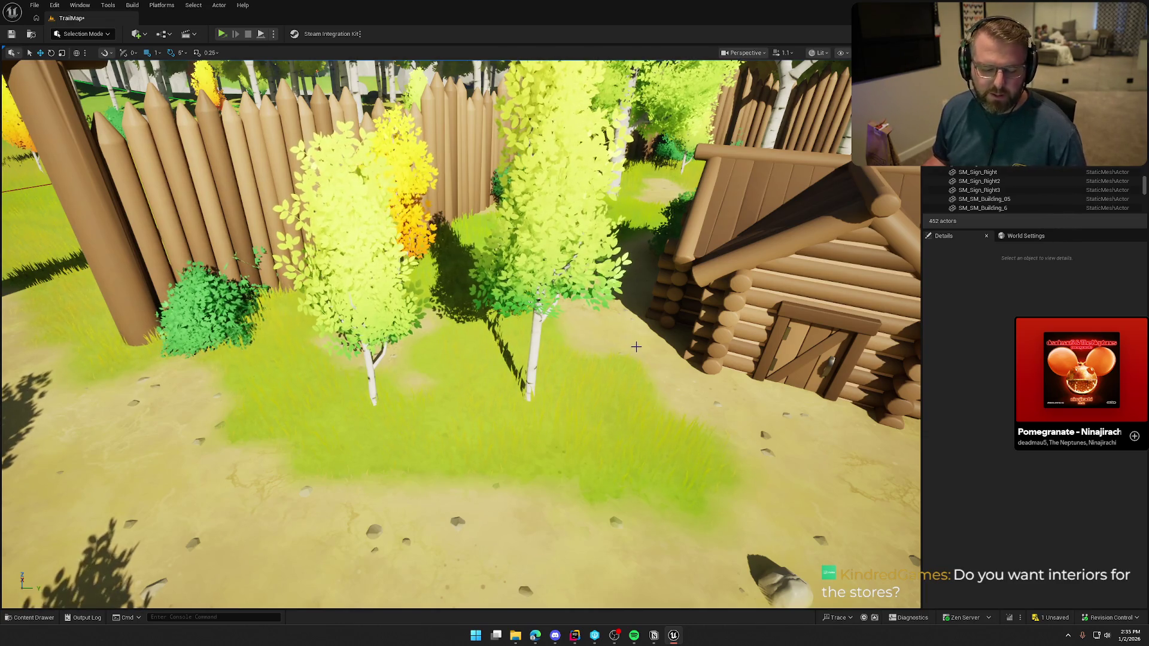
left_click_drag(744, 356, 705, 350)
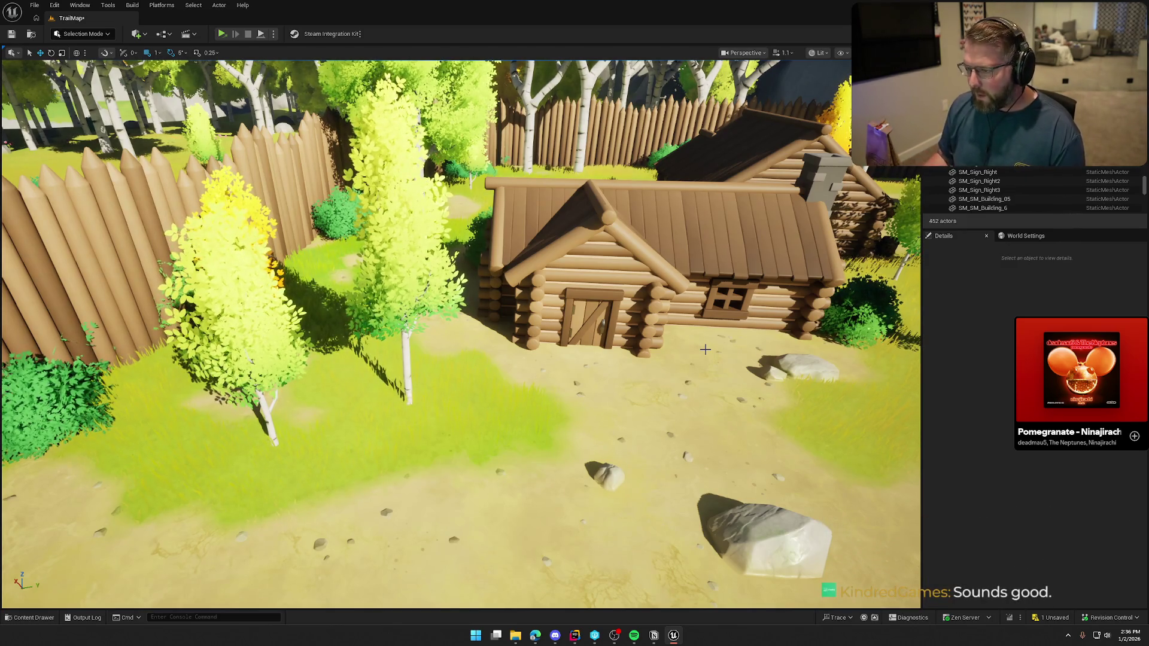
mouse_move(705, 349)
left_mouse_down()
mouse_move(751, 348)
mouse_move(734, 380)
mouse_move(711, 363)
left_mouse_up()
mouse_move(406, 225)
left_mouse_down()
mouse_move(490, 273)
mouse_move(626, 301)
left_mouse_up()
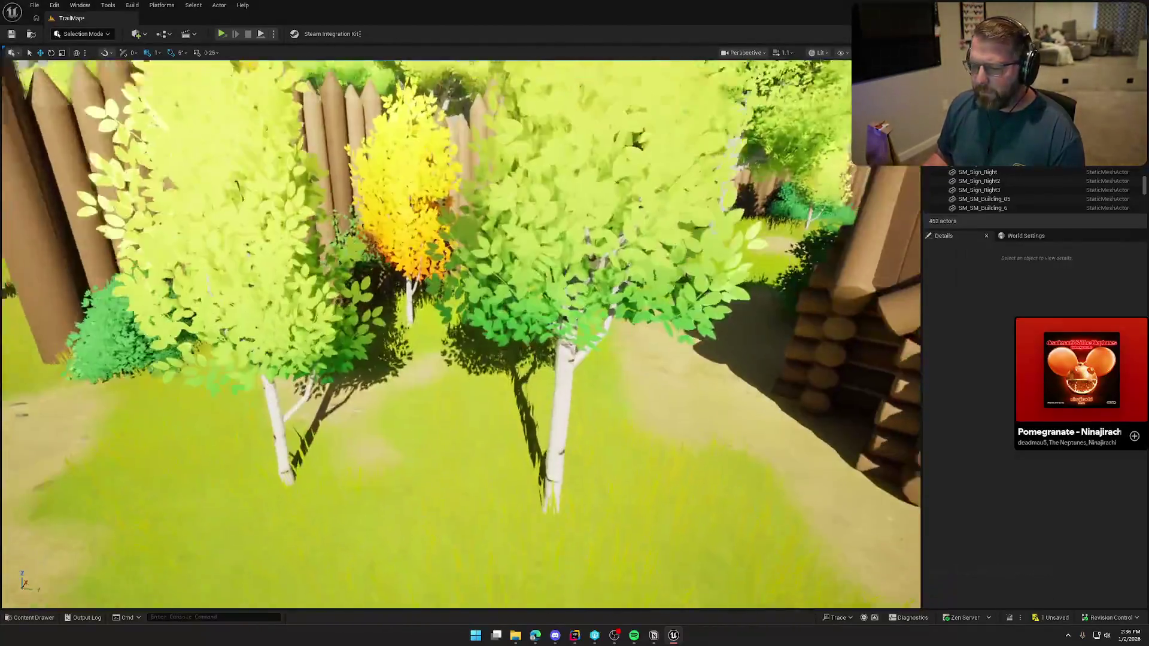
left_click_drag(405, 308, 406, 308)
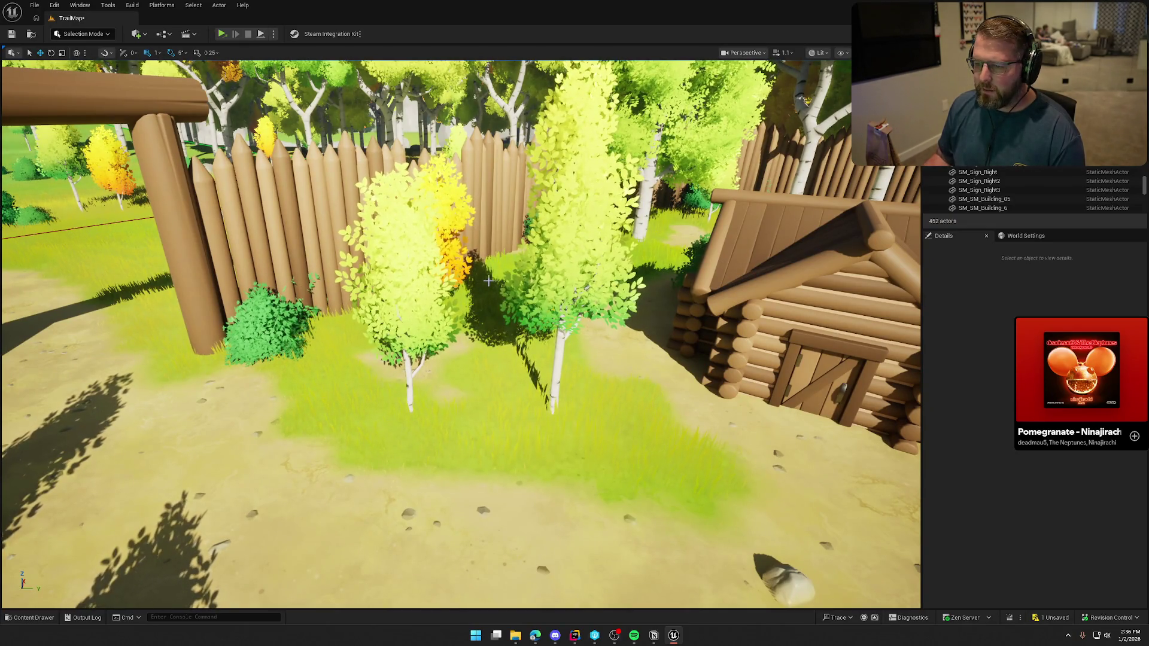
left_click_drag(489, 288, 644, 280)
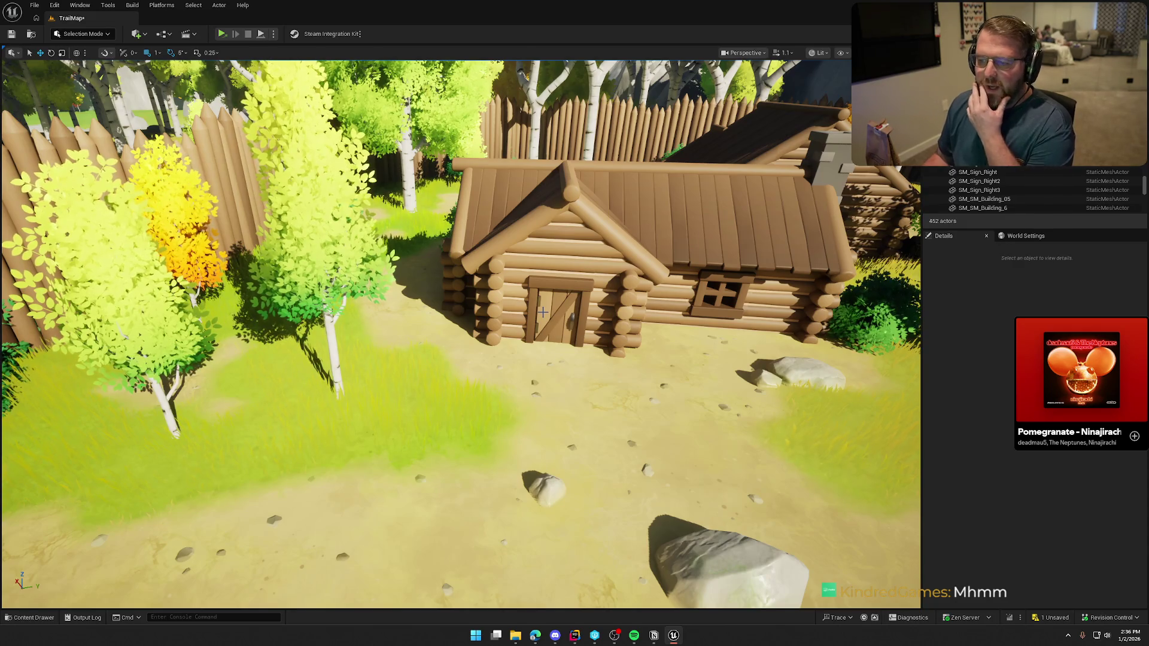
mouse_move(483, 354)
left_mouse_down()
mouse_move(454, 353)
mouse_move(491, 350)
mouse_move(515, 365)
mouse_move(507, 449)
mouse_move(458, 445)
left_mouse_up()
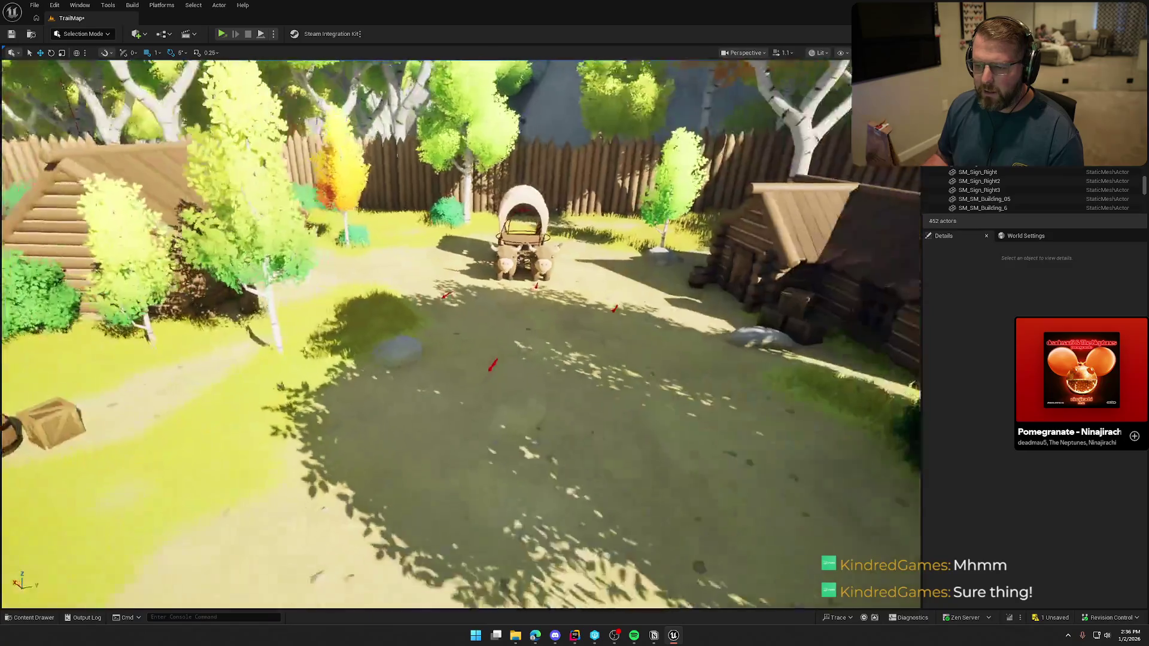
Browse the Logic folder and open its NPC blueprints folder
key("ctrl+space")
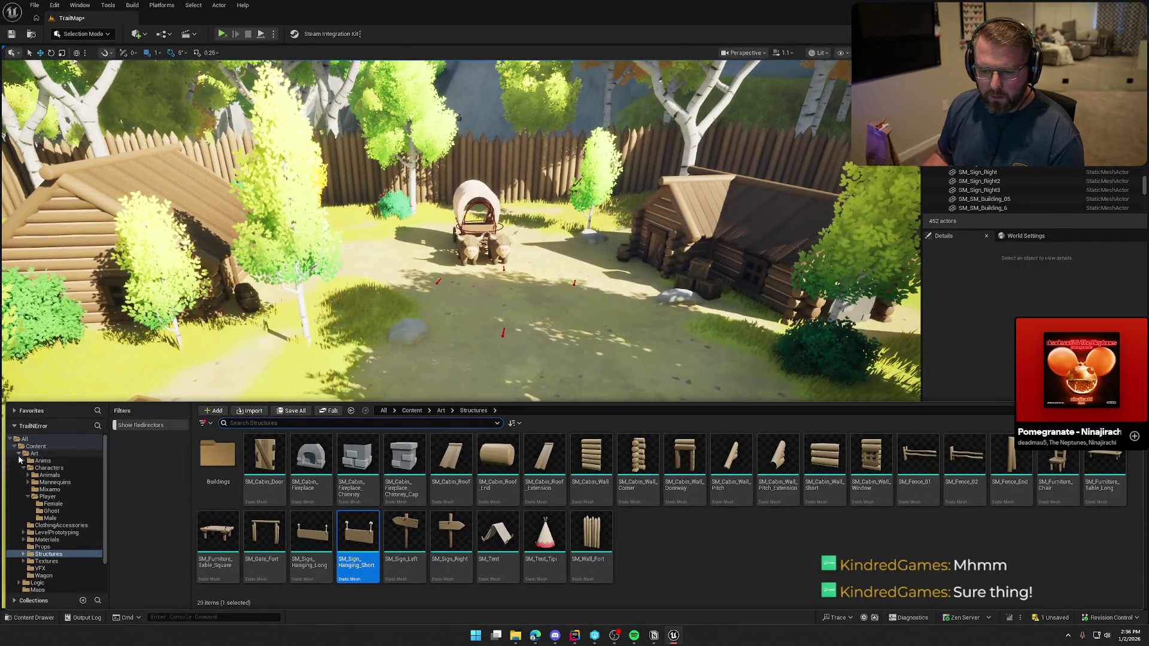
left_click(19, 453)
left_click(37, 461)
double_click(491, 461)
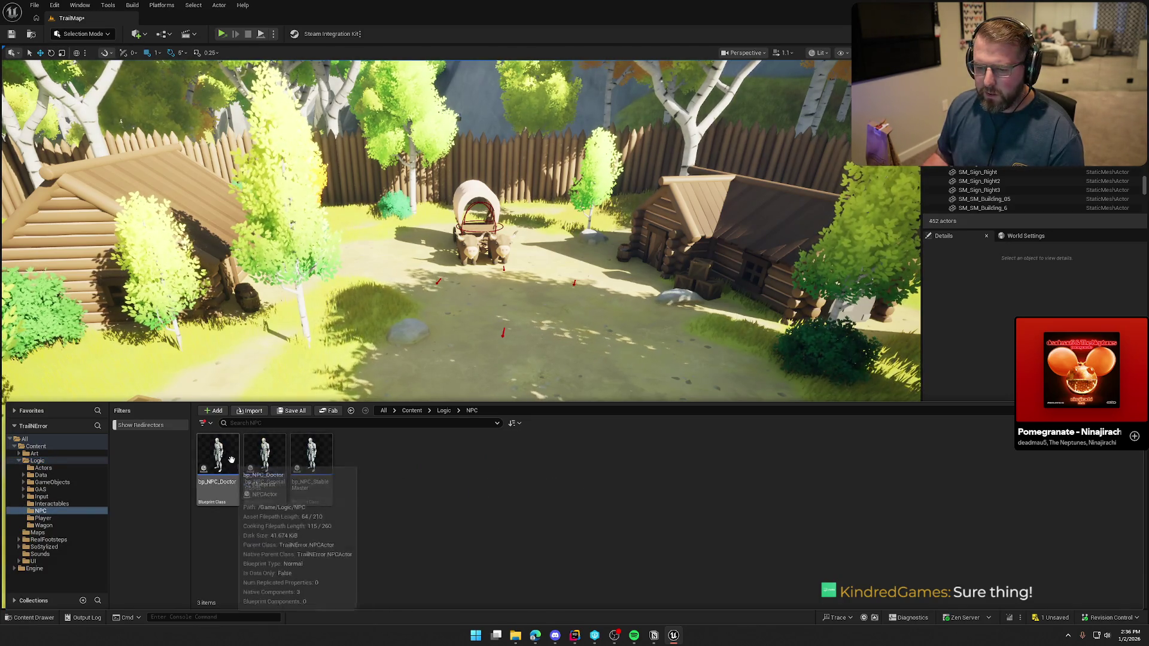
Fly to a high village overview centred on the wagon, then look toward the path and mountains
mouse_move(608, 476)
left_mouse_down()
mouse_move(664, 455)
mouse_move(635, 449)
mouse_move(658, 442)
mouse_move(658, 428)
mouse_move(634, 426)
mouse_move(643, 421)
mouse_move(643, 455)
mouse_move(643, 422)
mouse_move(658, 419)
mouse_move(538, 359)
mouse_move(395, 262)
mouse_move(419, 264)
left_mouse_up()
left_click_drag(298, 179, 521, 220)
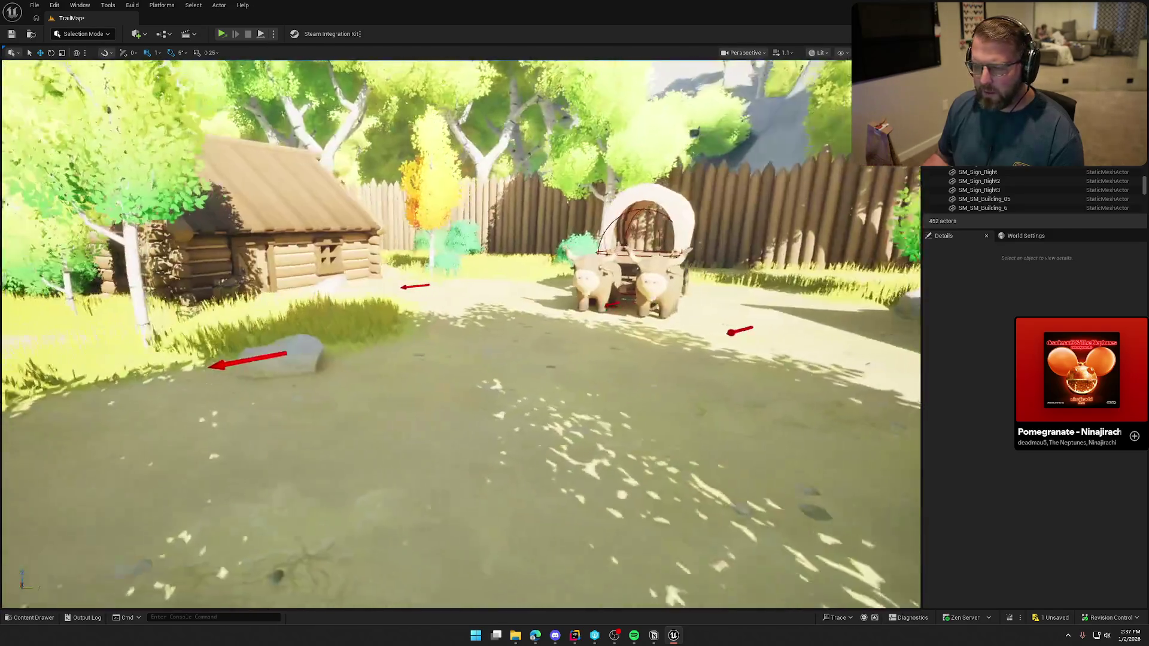
key("s")
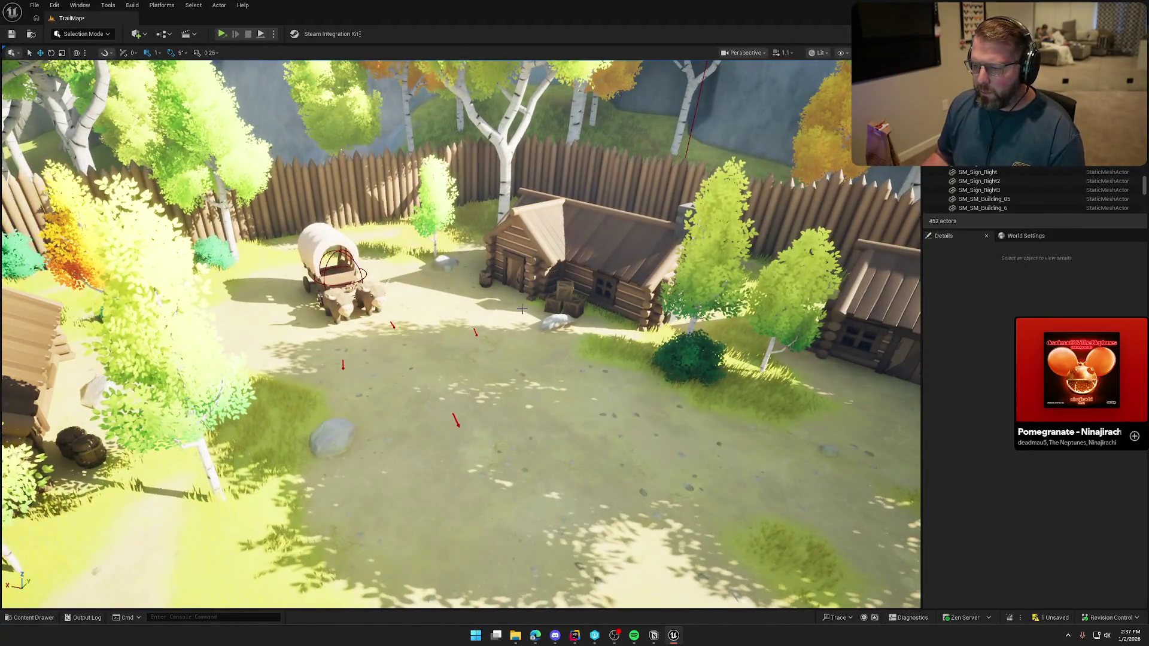
key("w")
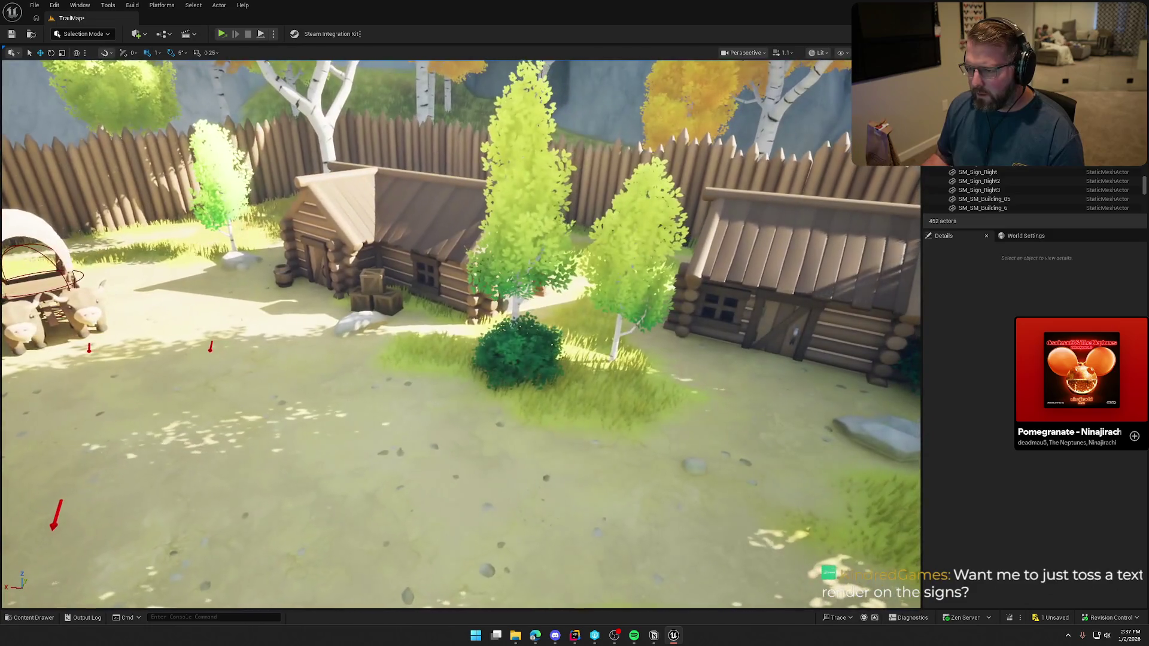
key("s")
key("w")
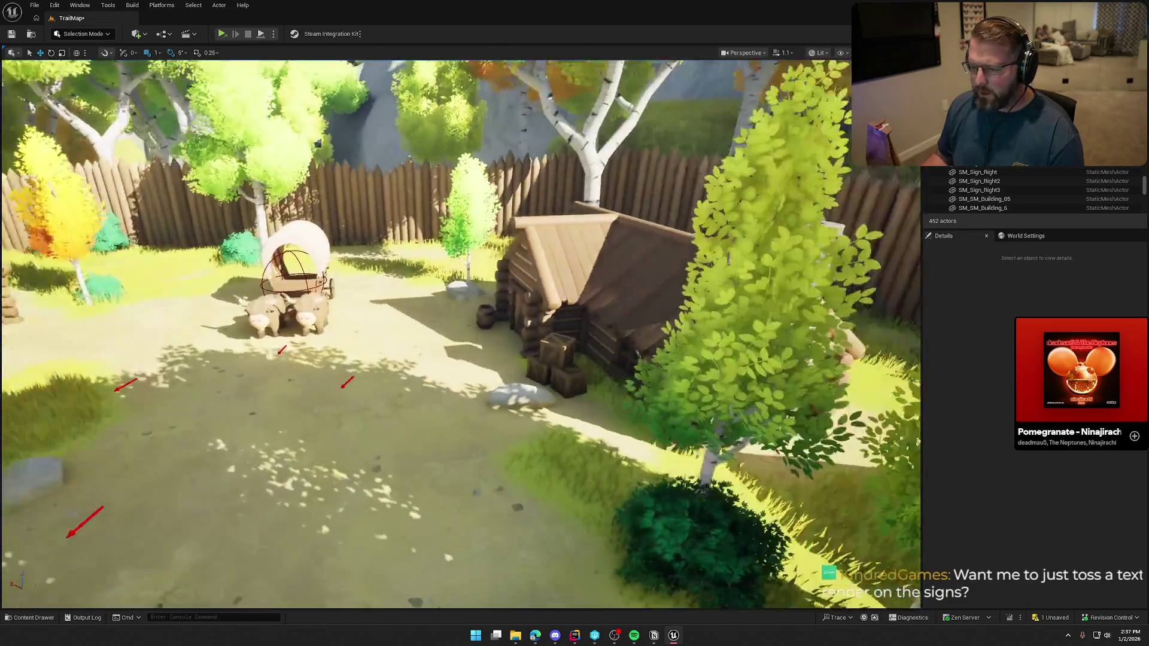
key("a")
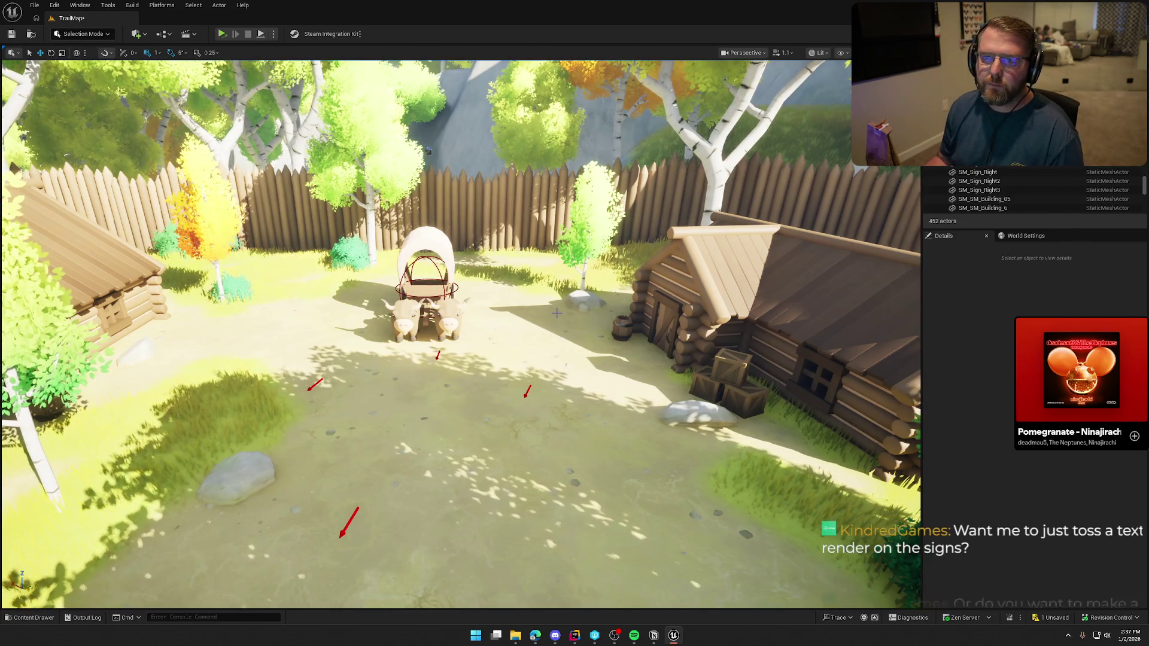
mouse_move(576, 294)
left_mouse_down()
mouse_move(604, 262)
mouse_move(627, 276)
left_mouse_up()
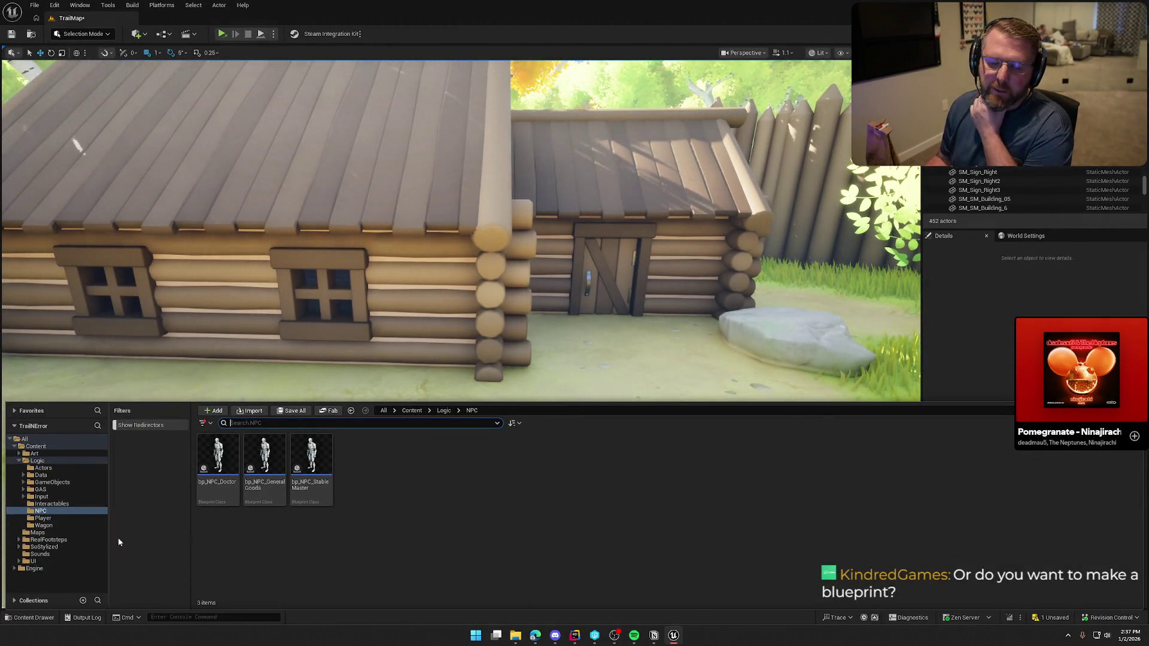
Check the Actors and Art folders, then hide the Content Drawer and frame the cabin
left_click(39, 467)
left_click(19, 460)
left_click(74, 455)
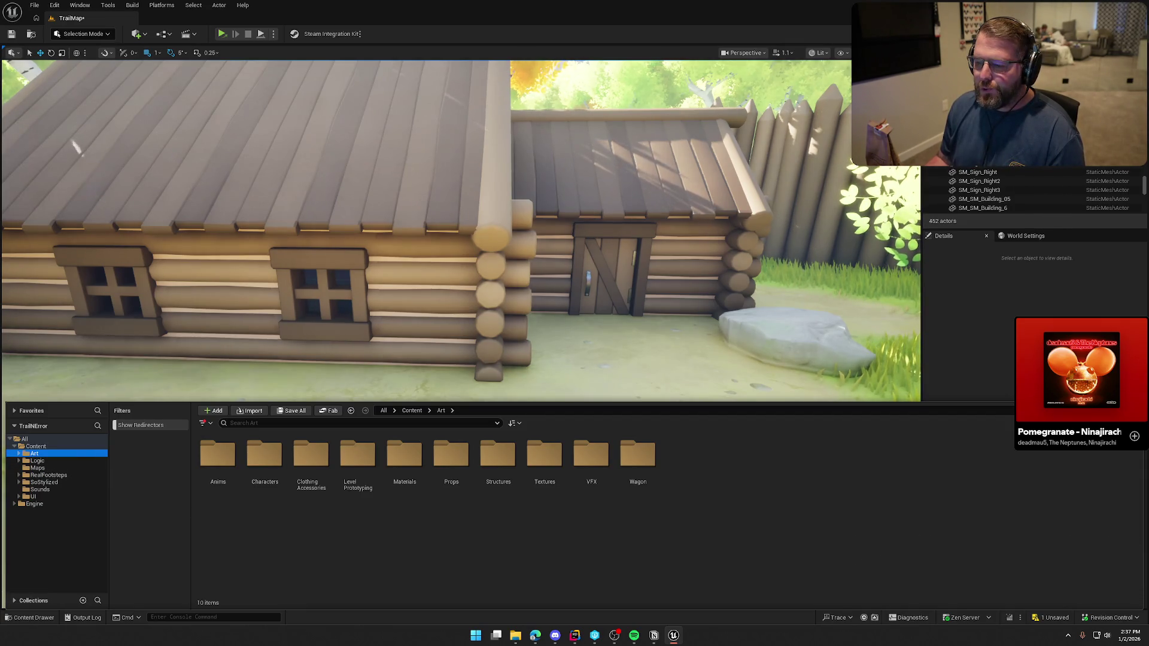
left_click(723, 380)
scroll(723, 380, "down", 5)
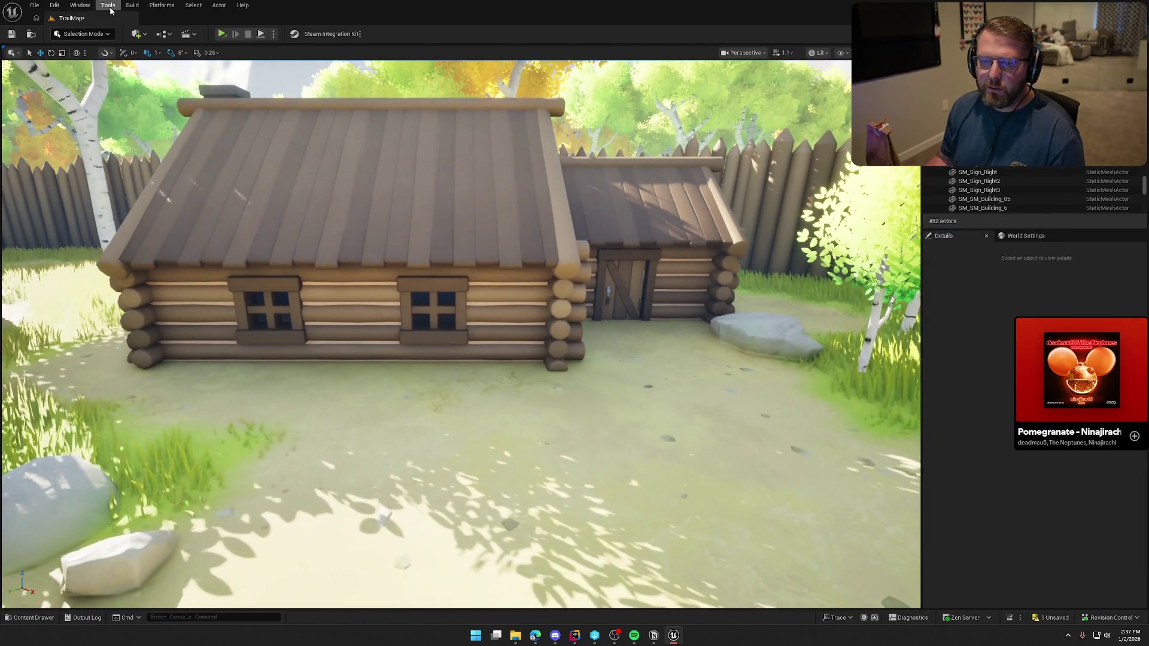
Find and enable the Text 3D plugin in the Plugins browser
left_click(108, 5)
left_click(54, 6)
left_click(76, 154)
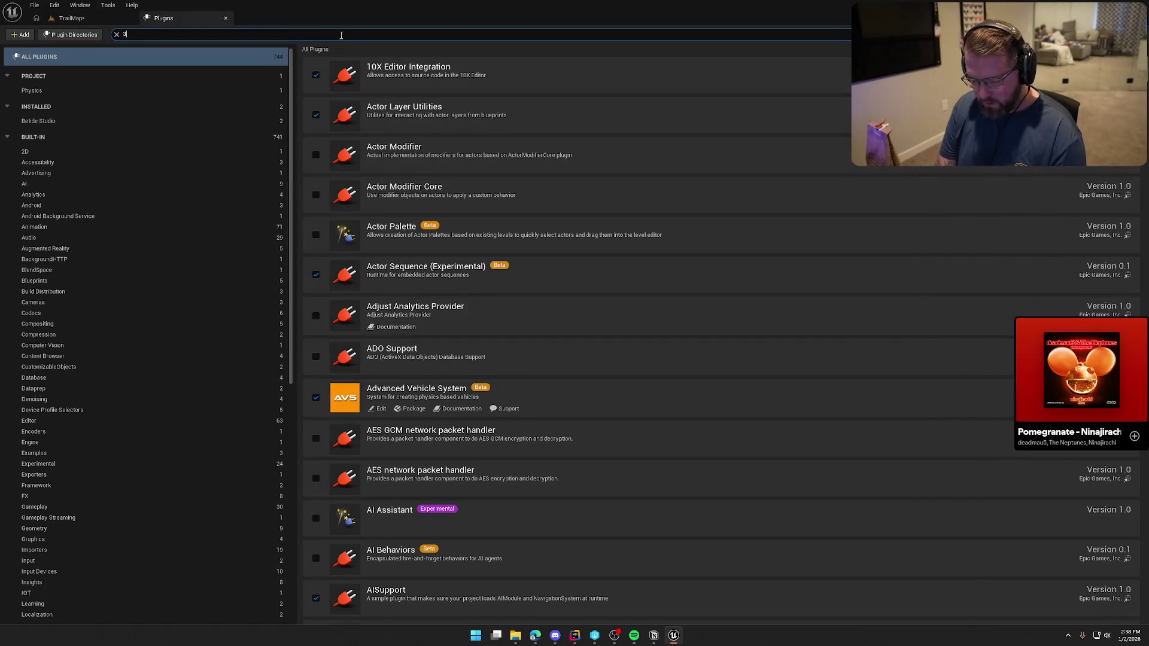
type("d")
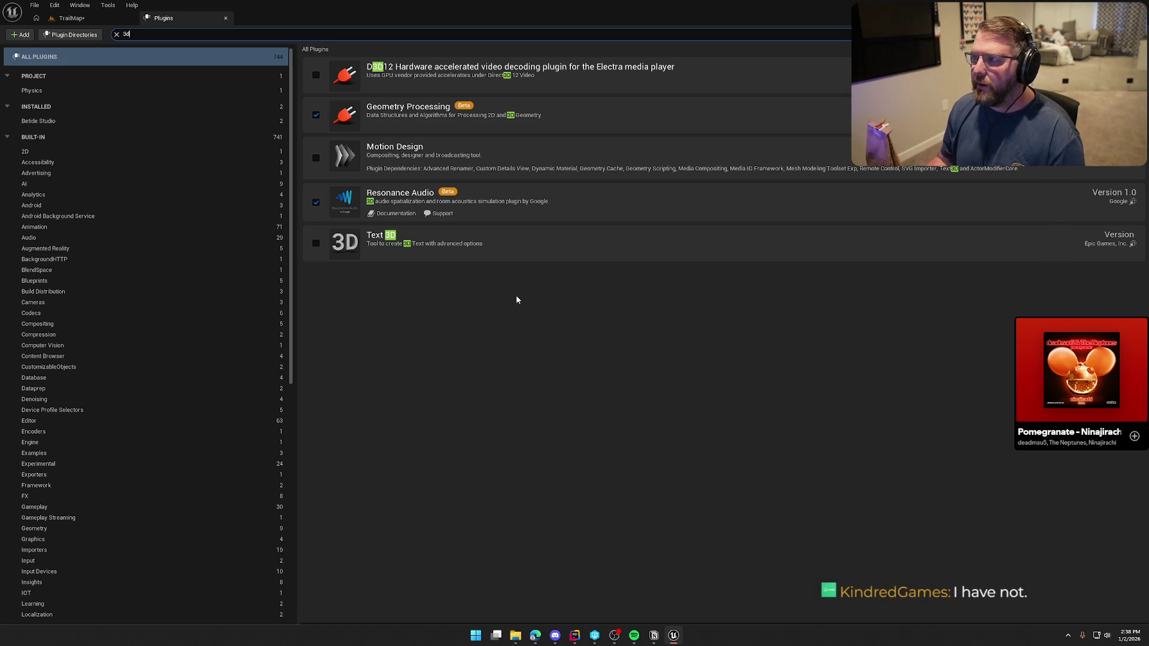
left_click(315, 244)
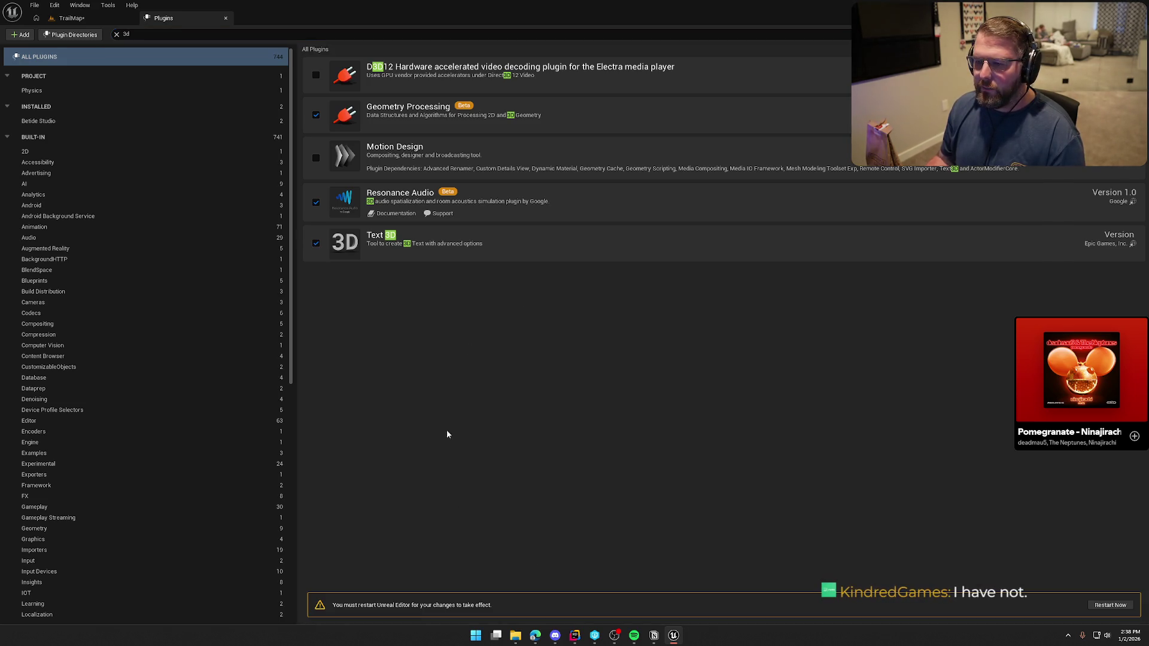
Restart the editor to load the plugin, without saving map changes
left_click(1107, 604)
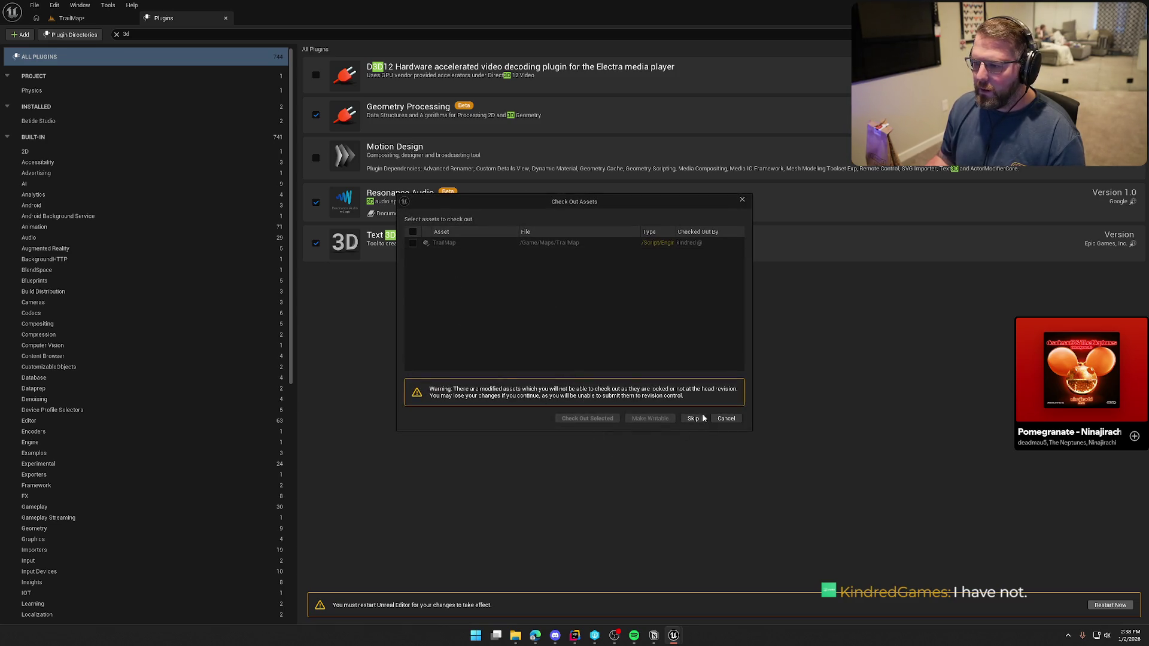
left_click(723, 418)
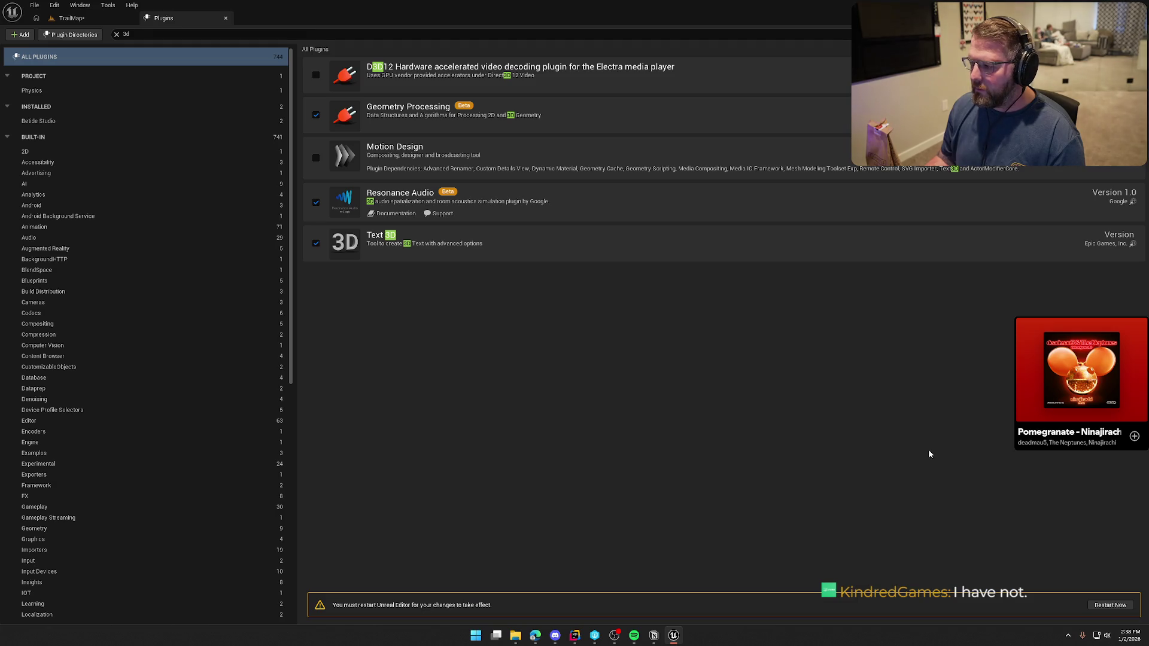
left_click(1104, 606)
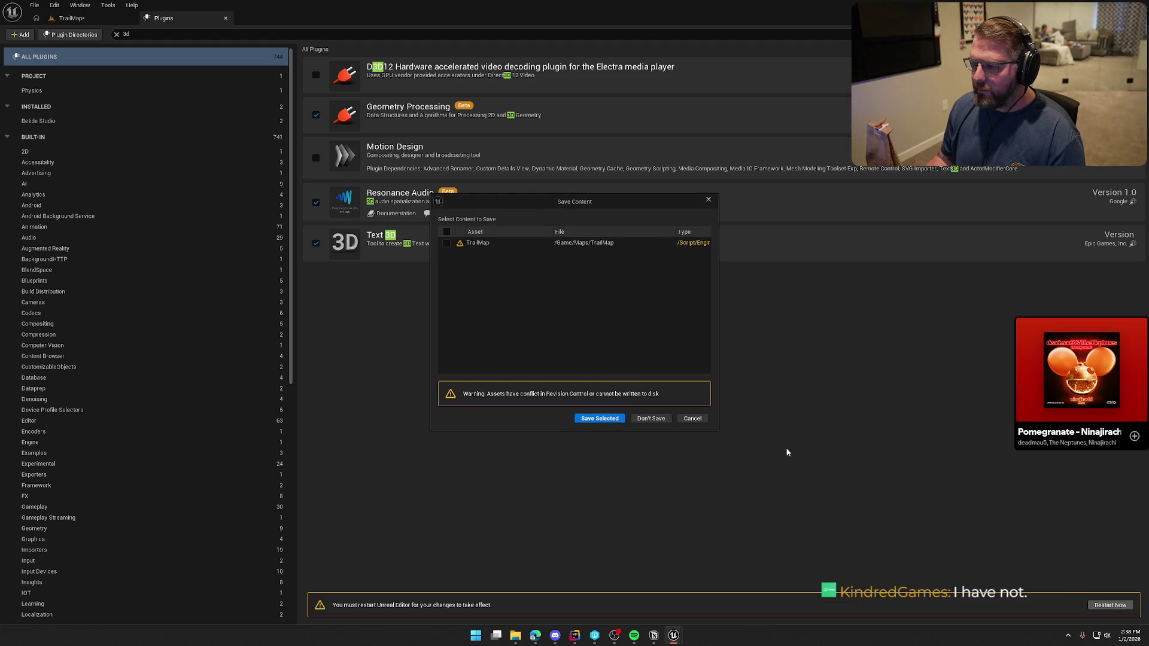
left_click(651, 418)
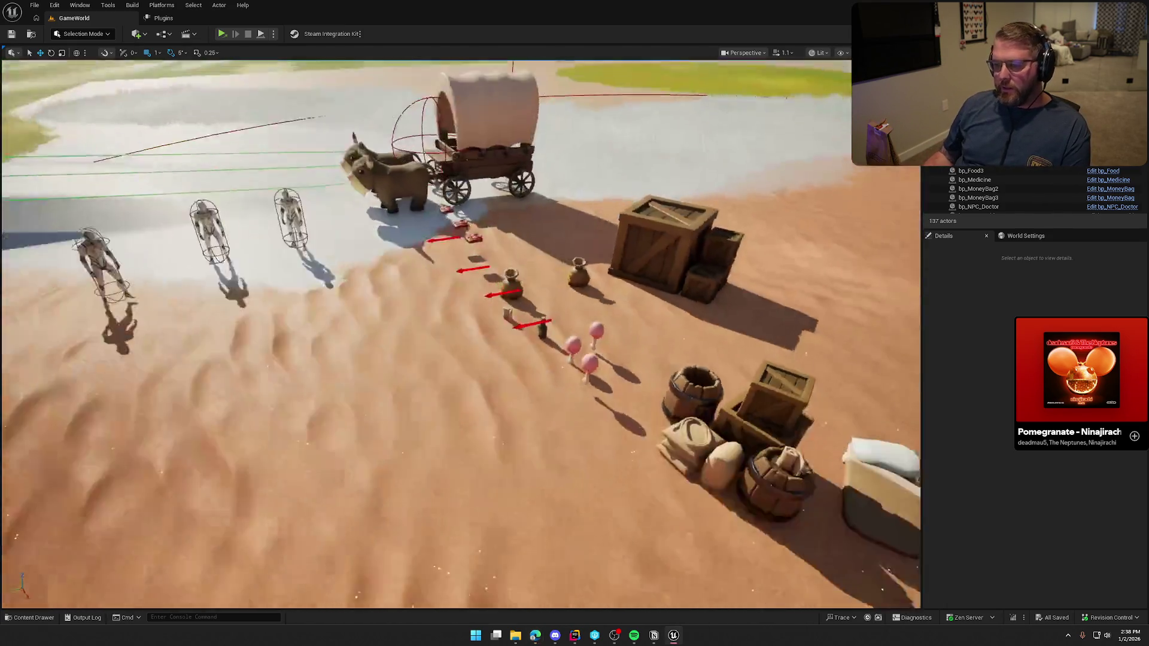
In Logic/Actors, create an Actor-based Blueprint class named bp_TownSign
scroll(597, 231, "down", 10)
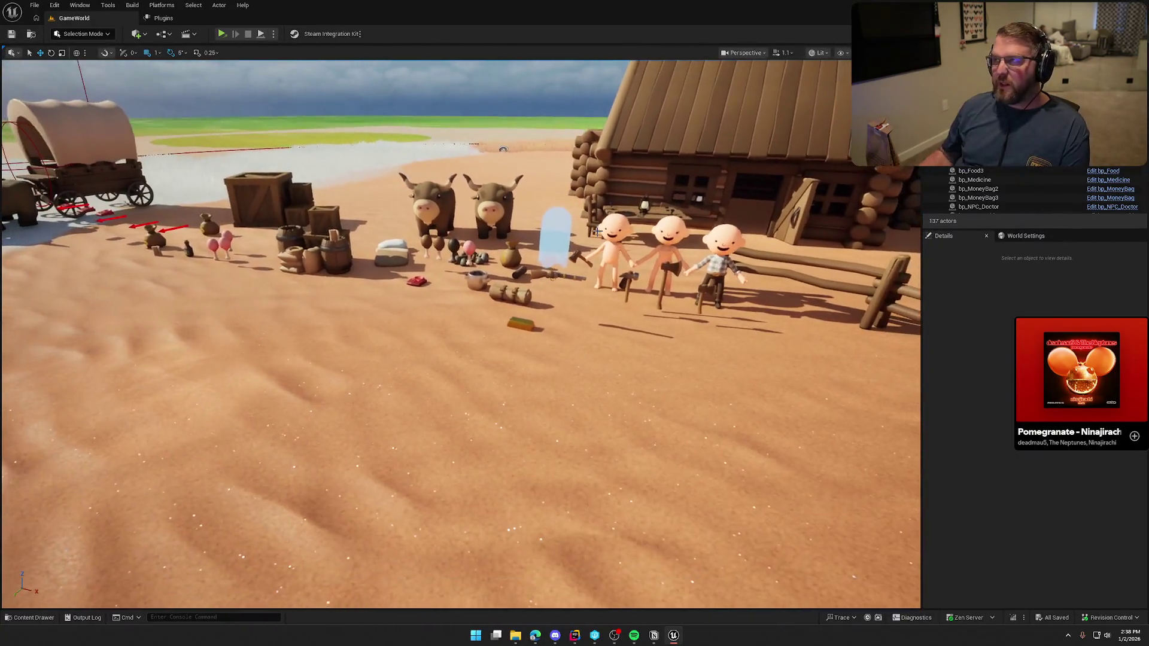
key("ctrl+space")
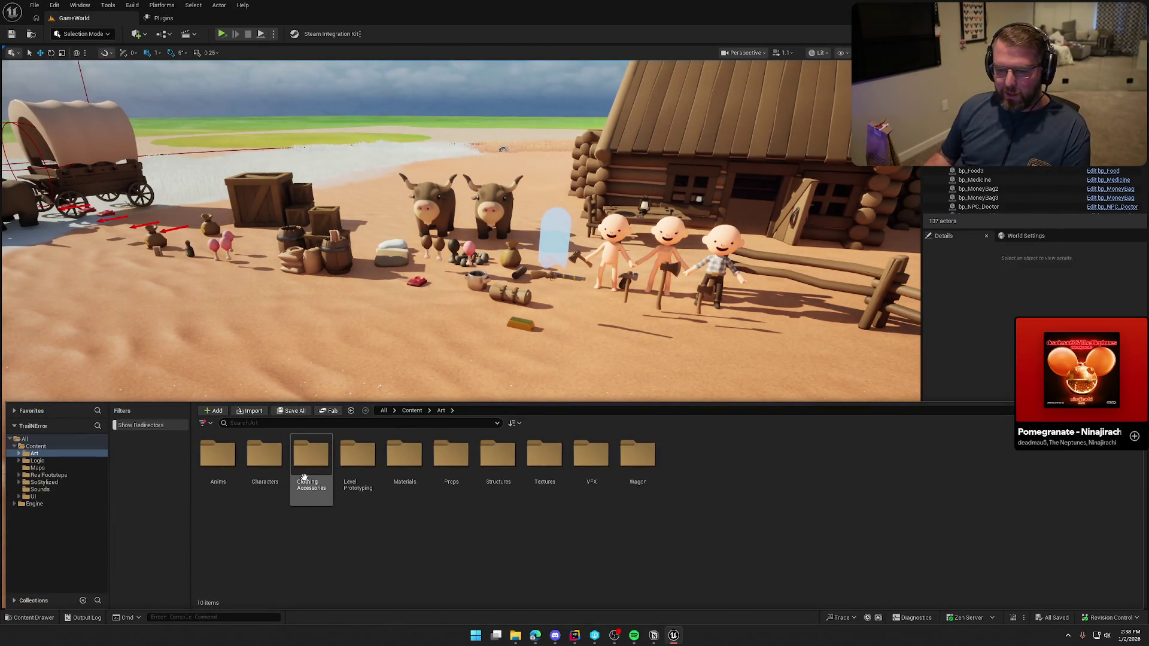
left_click(37, 461)
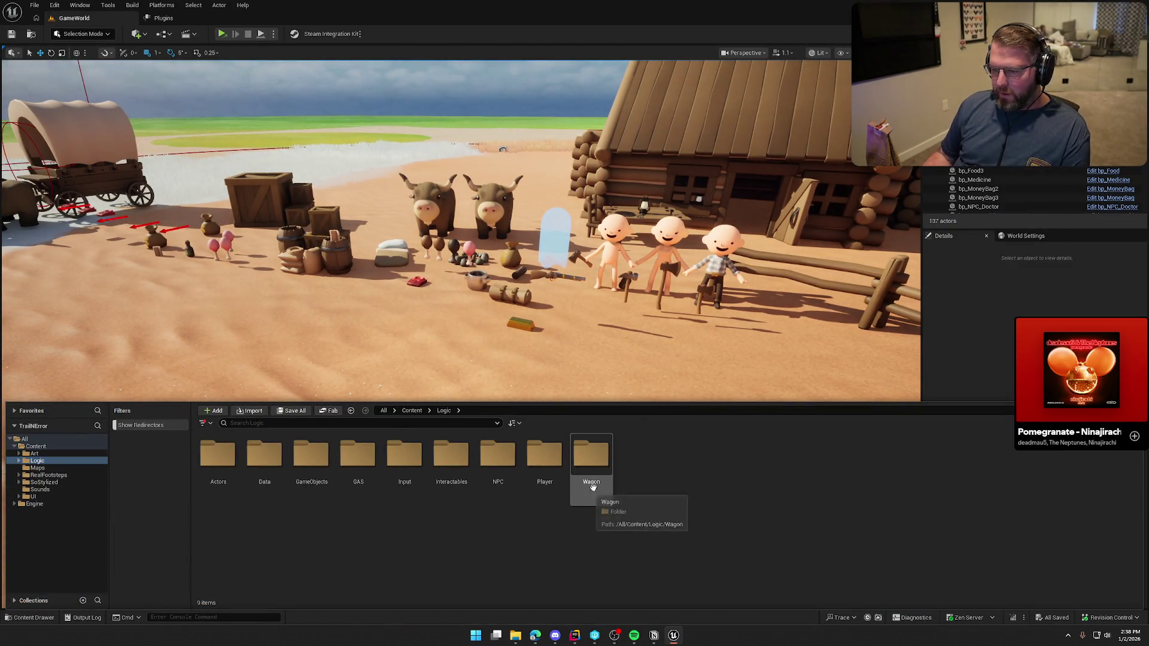
double_click(217, 455)
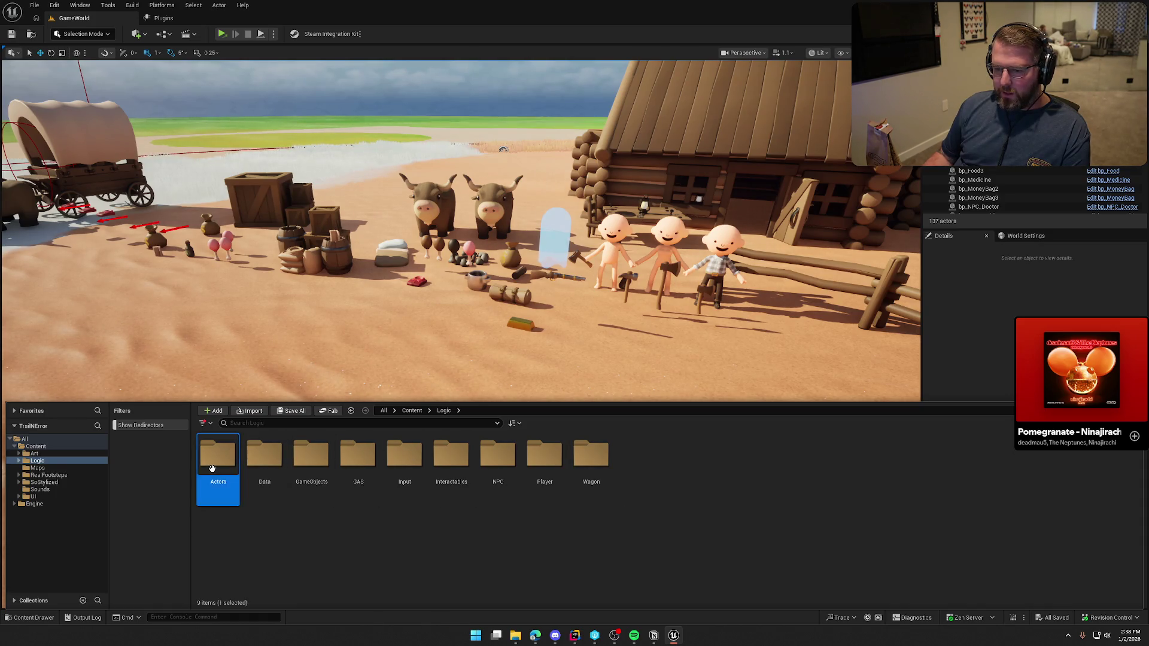
right_click(291, 483)
left_click(338, 200)
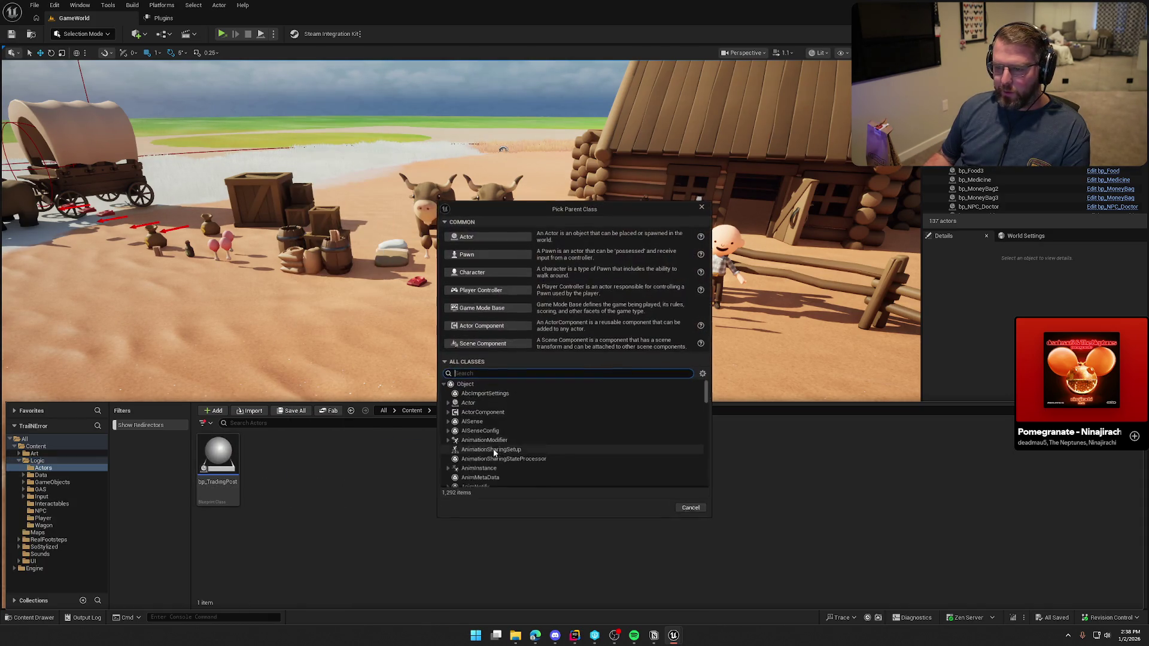
left_click(527, 355)
type("bp_Sign")
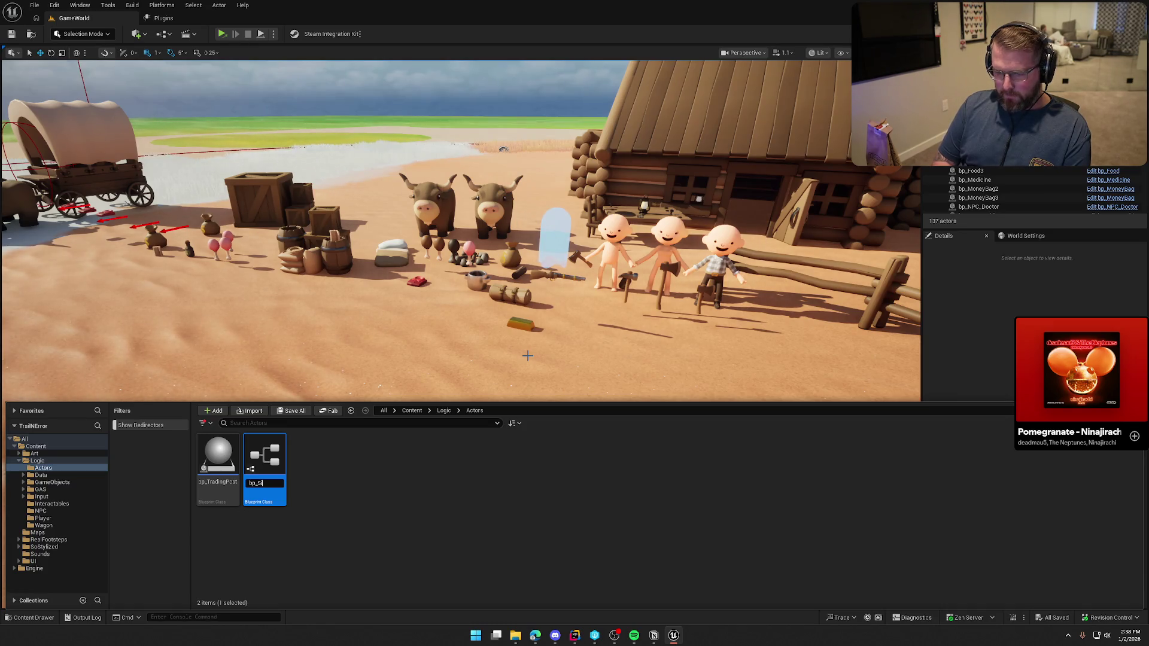
type("gn")
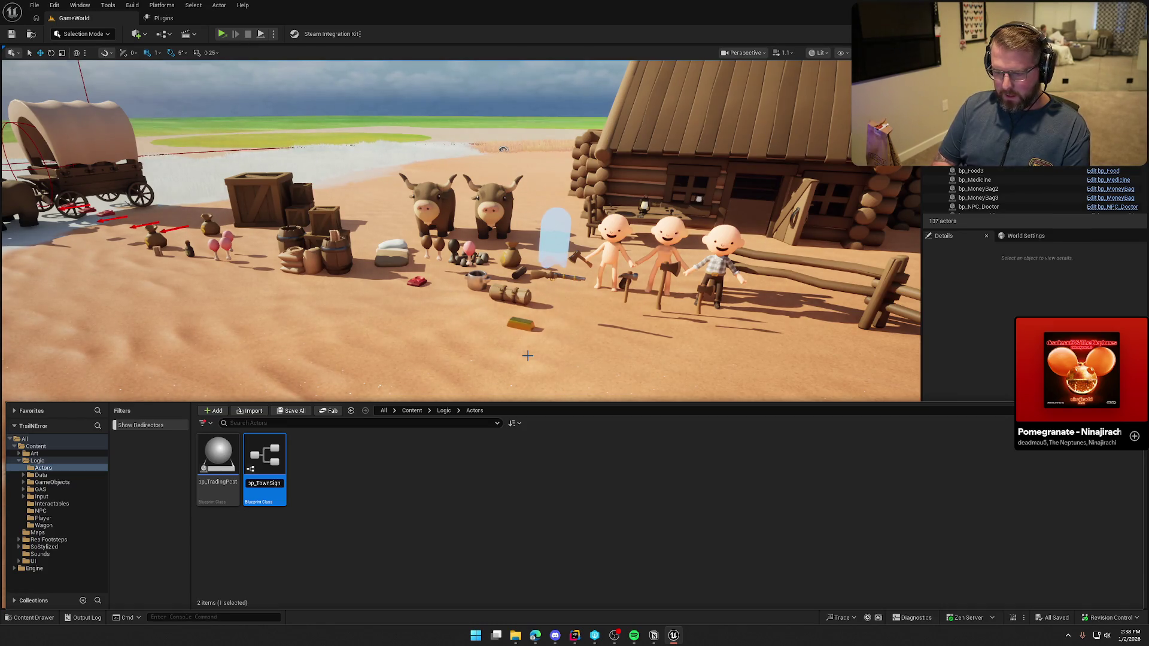
key("Return")
left_click(337, 498)
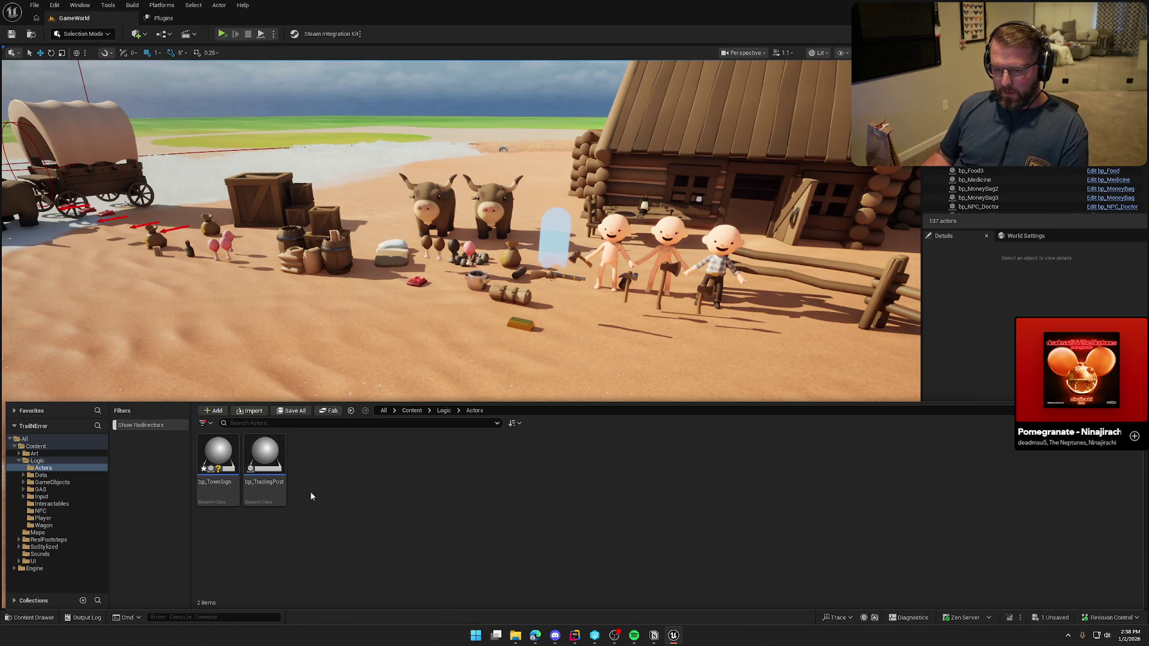
In bp_TownSign, add a Static Mesh component named Sign, make it the root, and save
double_click(217, 467)
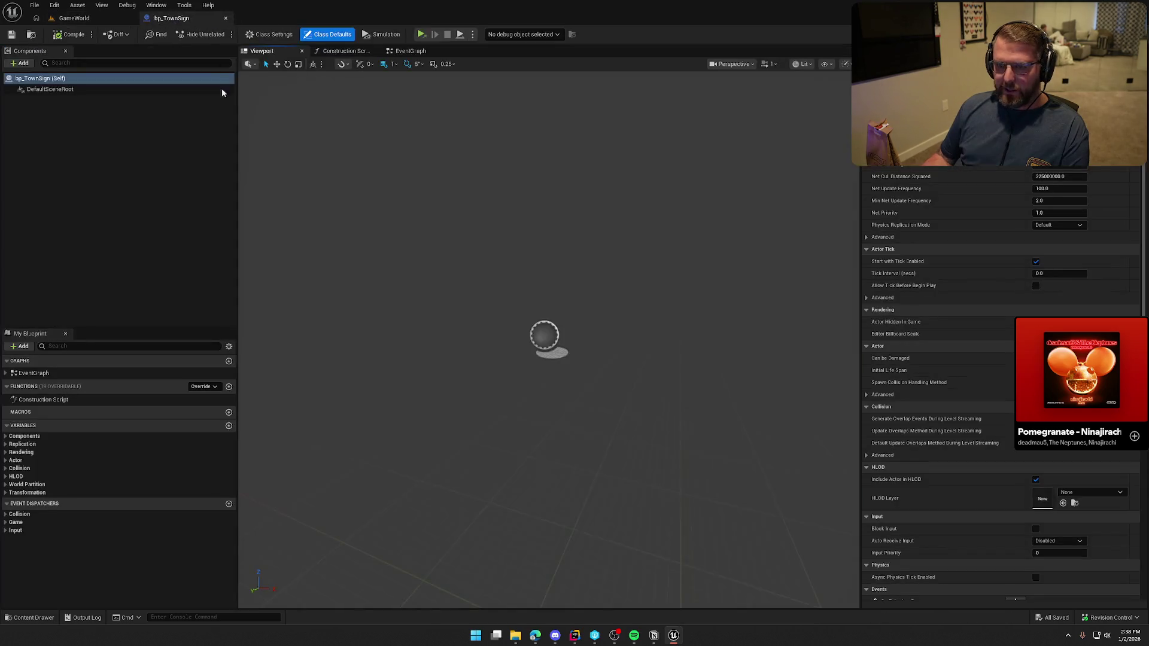
left_click(20, 63)
type("stati")
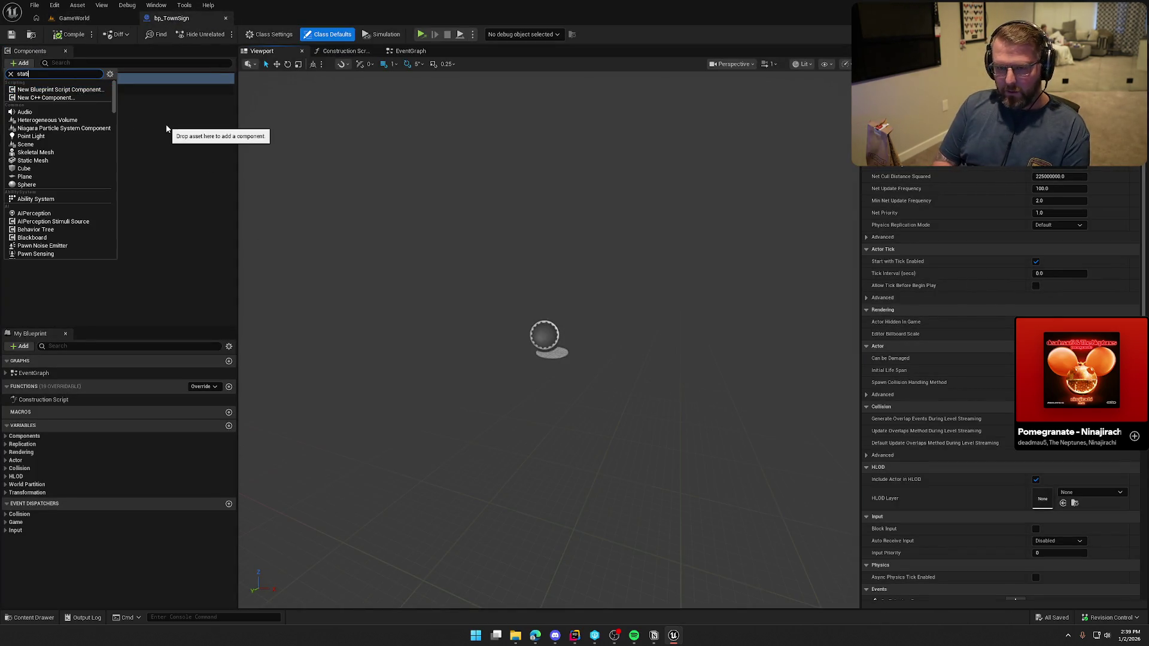
left_click(32, 166)
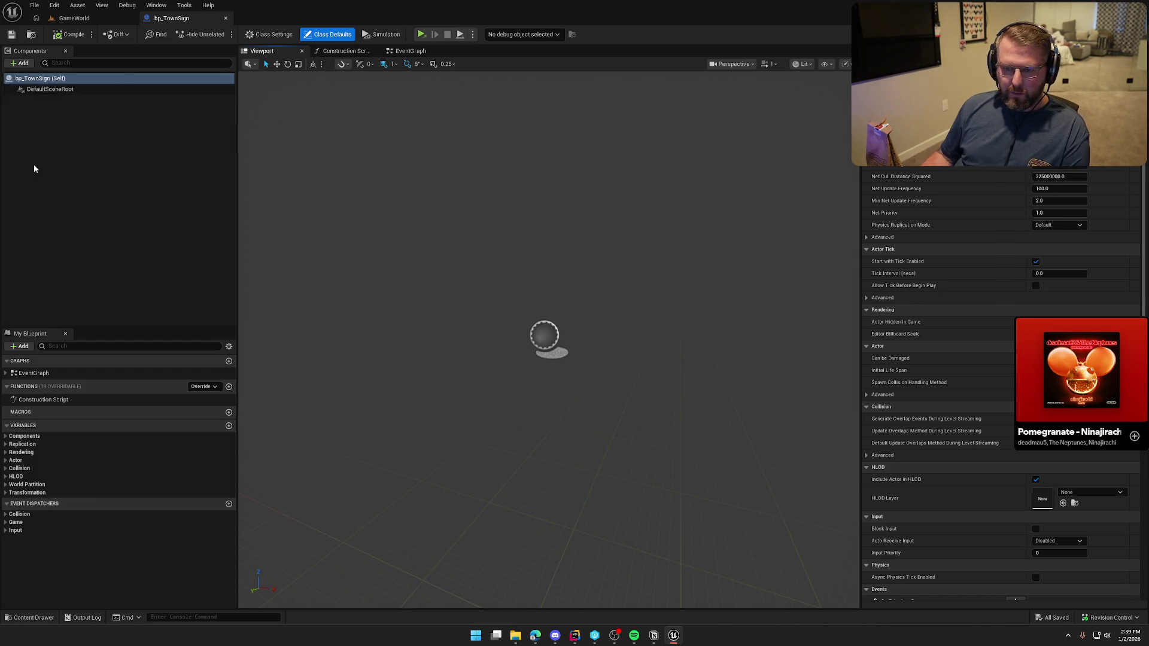
type("Sign")
key("Return")
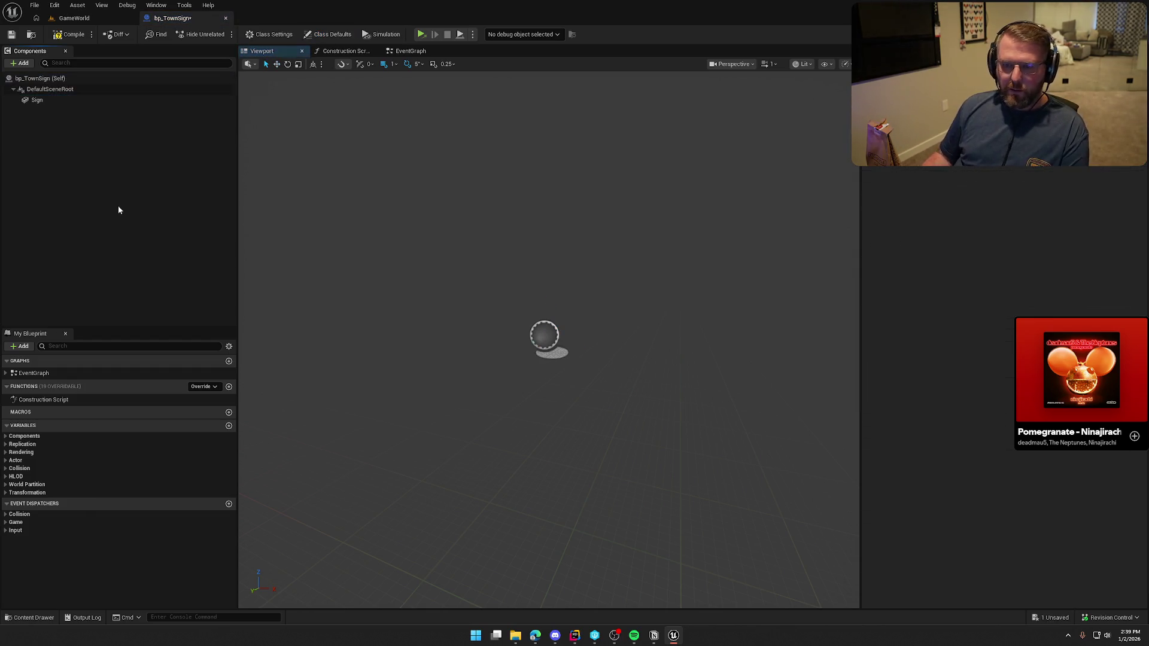
left_click(44, 100)
left_click_drag(44, 101, 42, 90)
left_click(46, 87)
key("ctrl+s")
Assign SM_Sign_Hanging_Short from the Structures folder as Sign's mesh, then compile and save
key("ctrl+space")
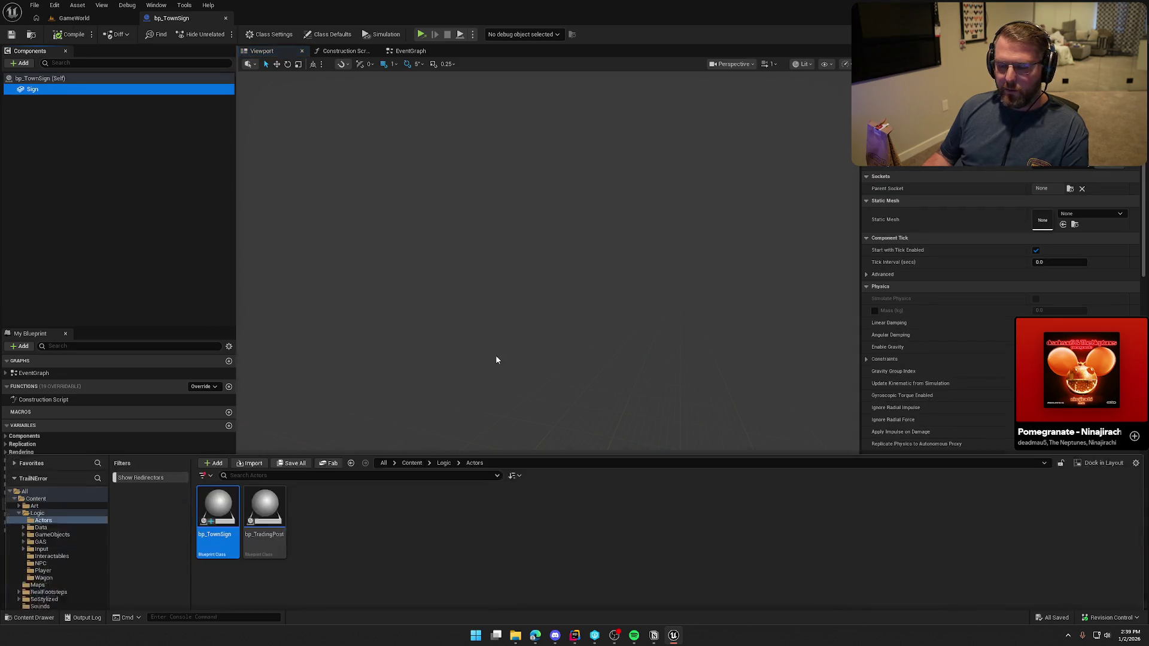
left_click(37, 454)
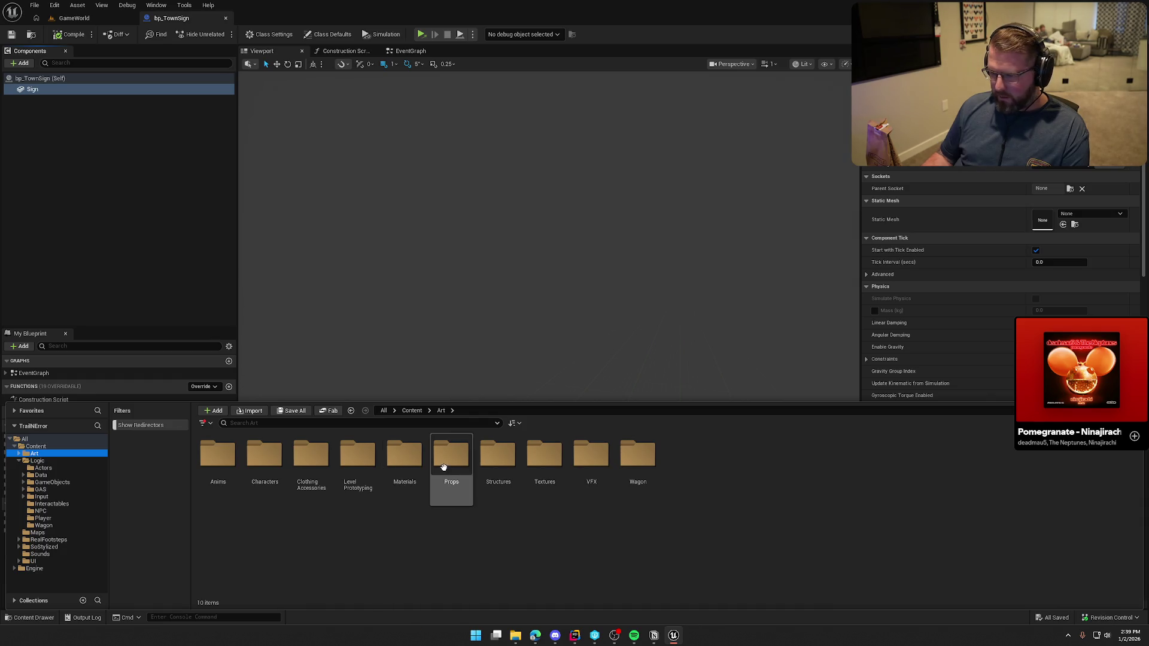
double_click(451, 458)
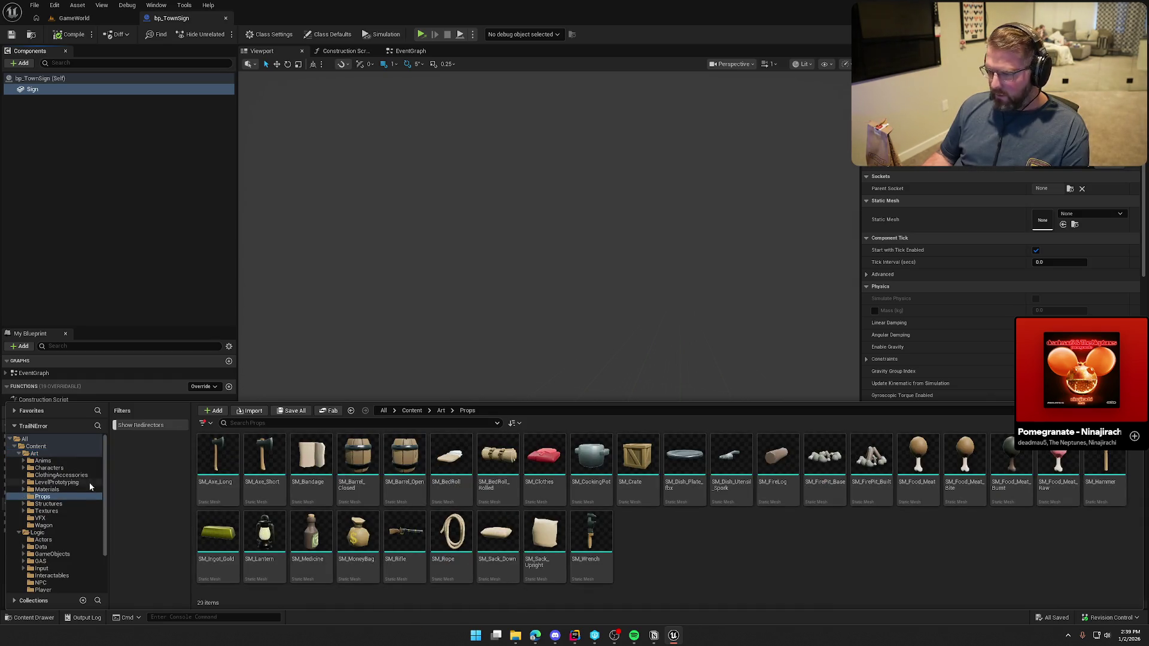
left_click(48, 504)
mouse_move(357, 531)
left_mouse_down()
mouse_move(500, 486)
mouse_move(1039, 227)
left_mouse_up()
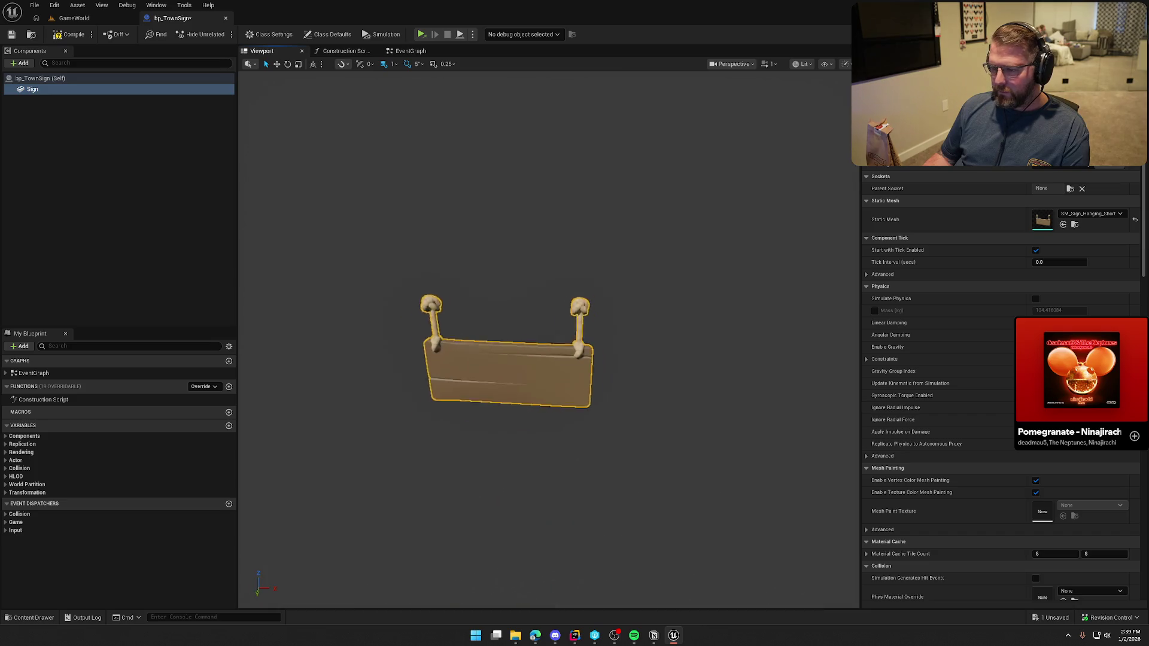
left_click_drag(279, 216, 279, 215)
key("ctrl+s")
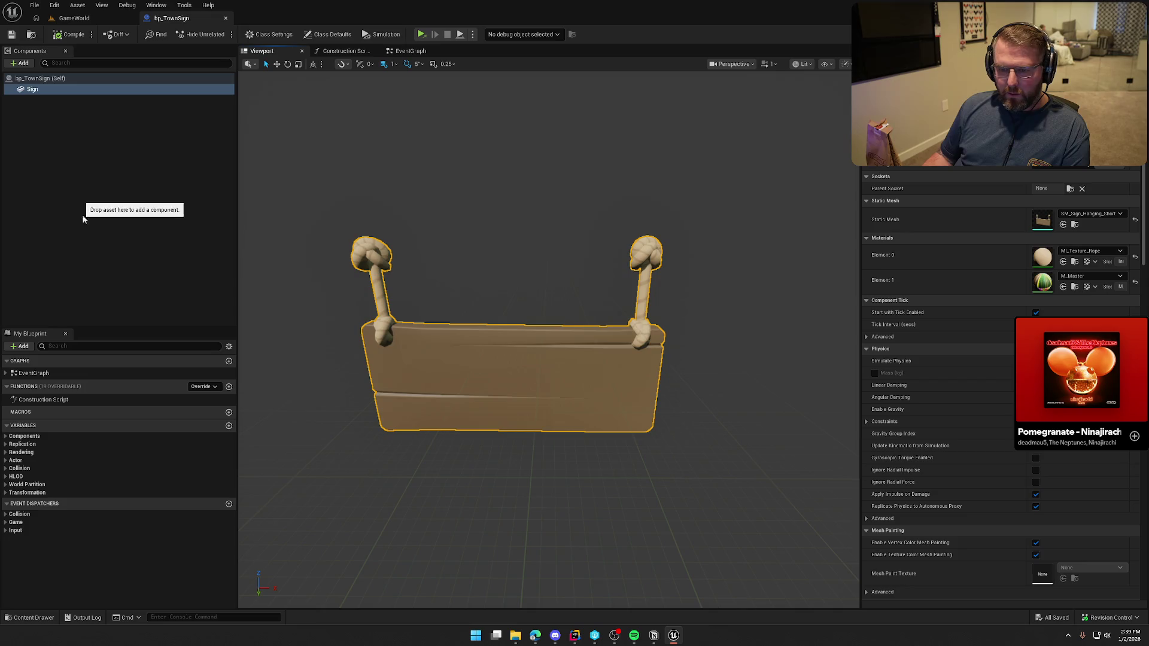
Add a Text 3D component named SignText under Sign
left_click(23, 63)
type("s")
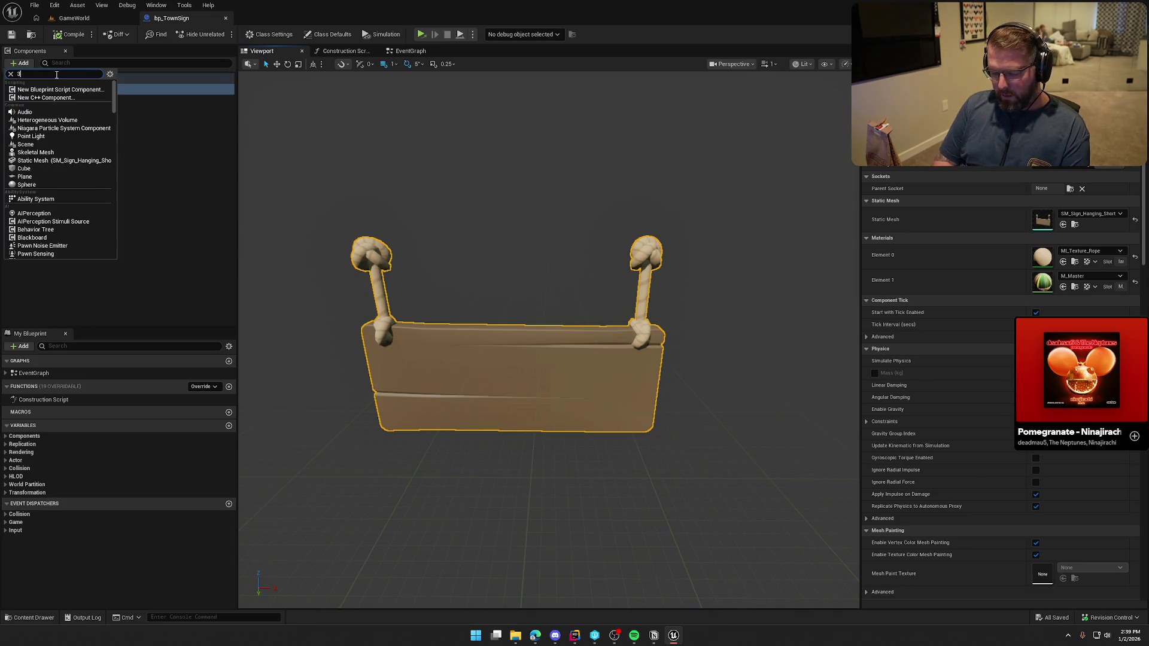
type("e")
left_click(57, 88)
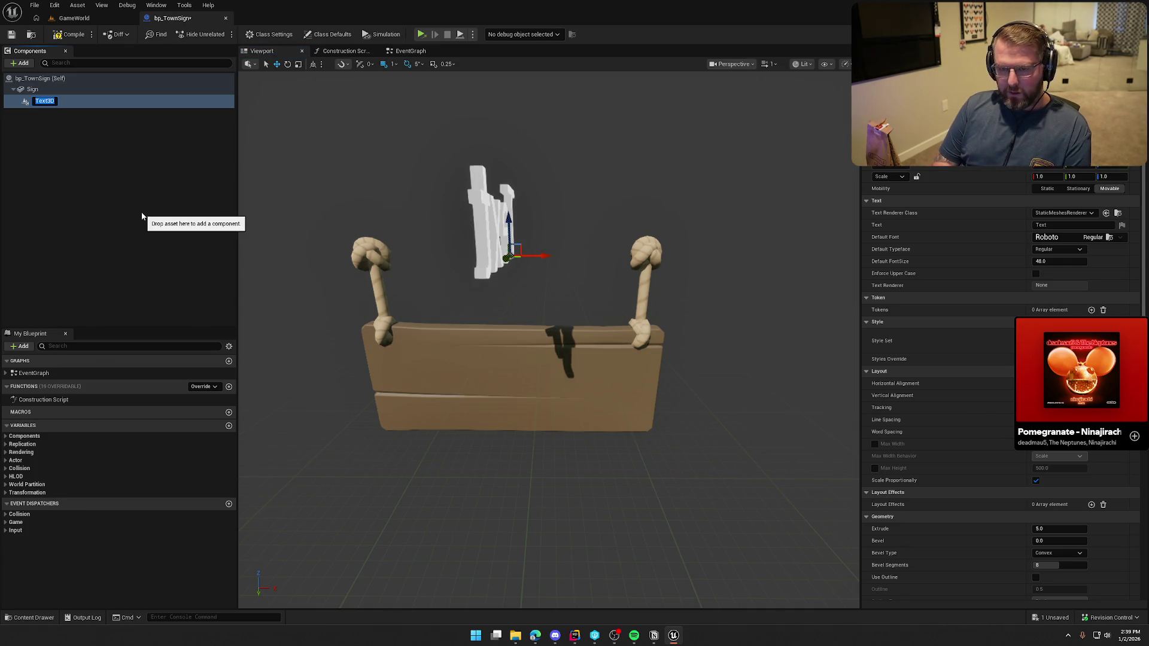
type("t")
key("Return")
mouse_move(447, 285)
left_mouse_down()
mouse_move(518, 292)
mouse_move(472, 289)
mouse_move(490, 289)
left_mouse_up()
key("e")
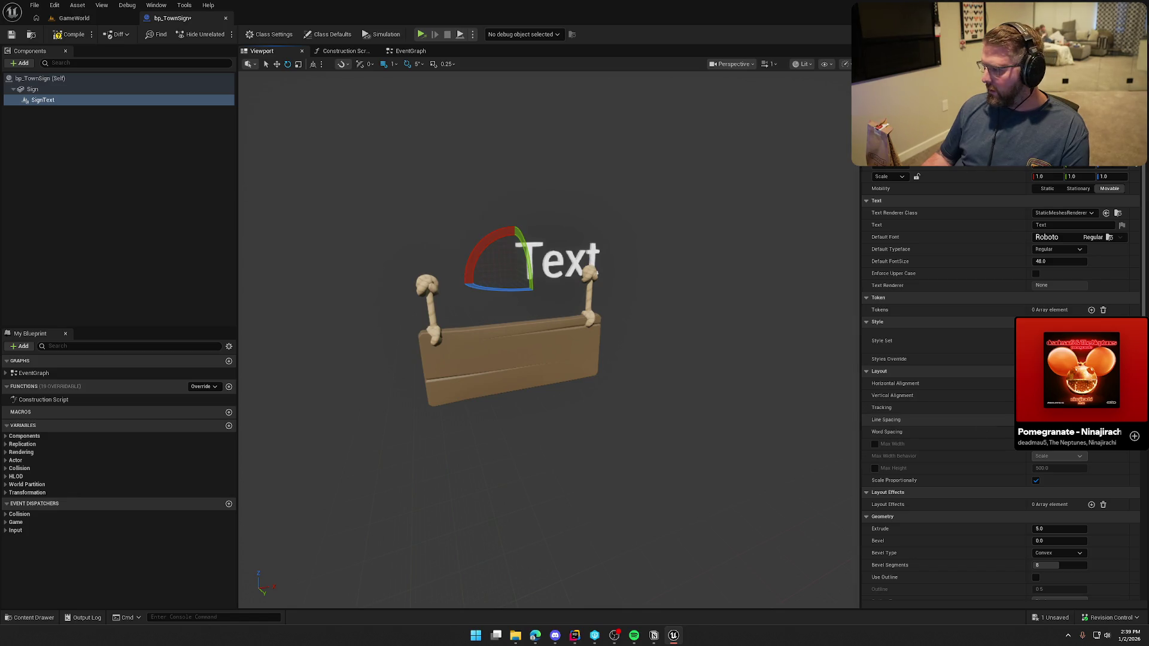
Set SignText's text to Doctor with RIOGRANDE FONT as its default font
left_click(1067, 224)
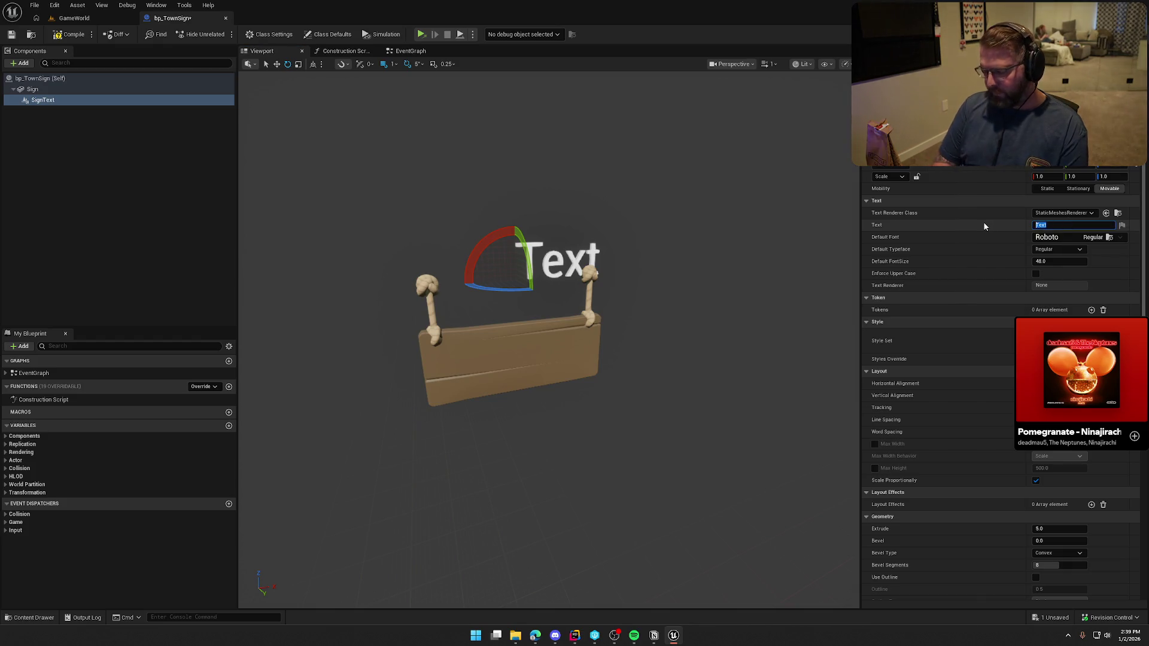
type("Doctor")
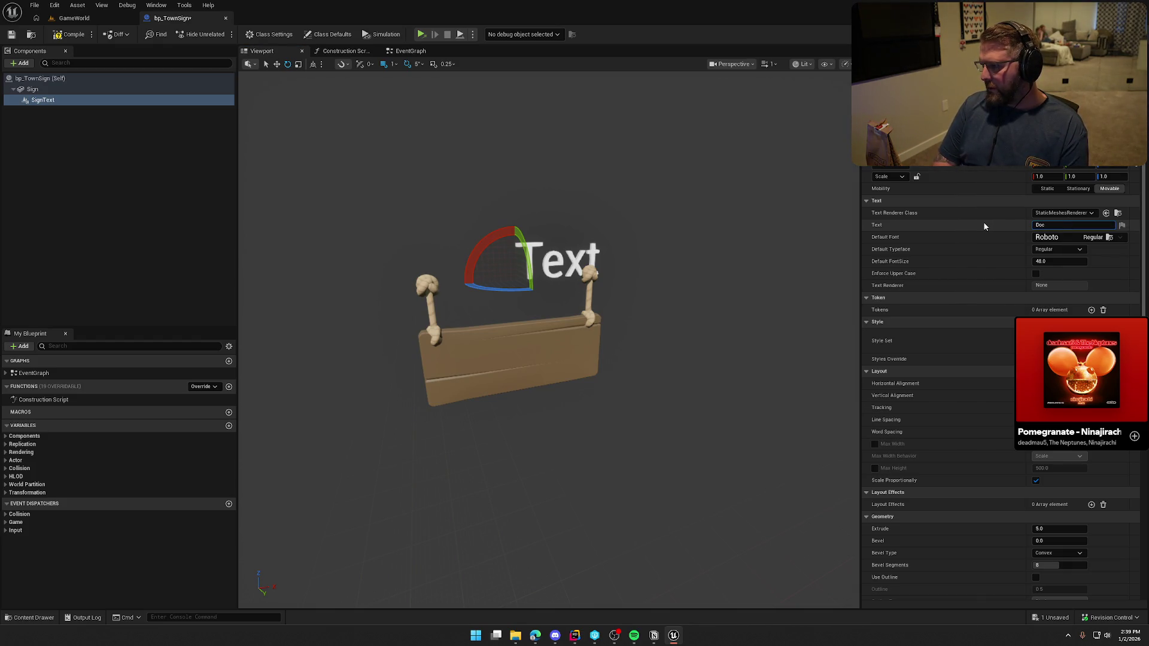
key("Return")
left_click(1059, 238)
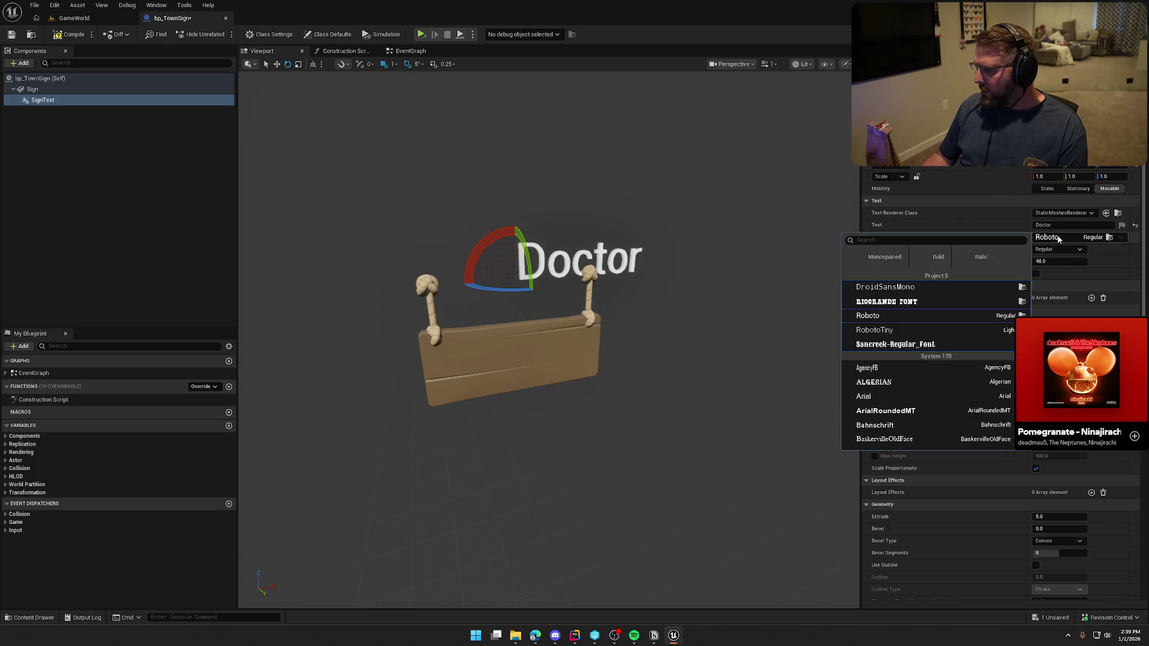
left_click(905, 302)
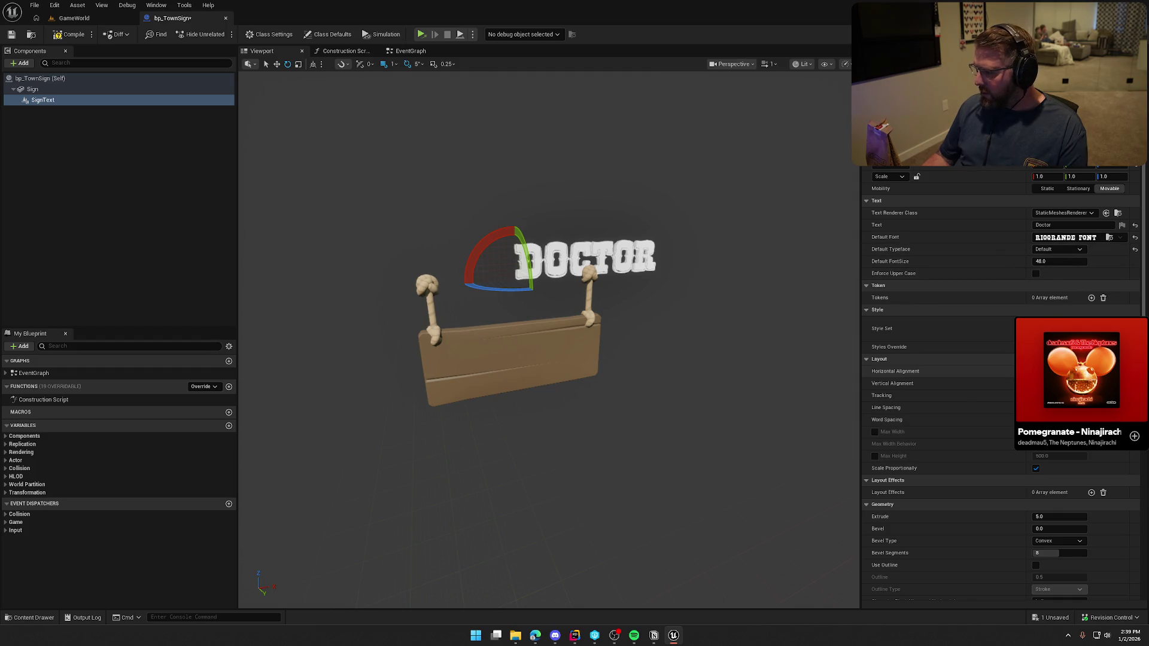
Rotate the DOCTOR text about 90° and slide it out along its X axis
left_click_drag(496, 288, 664, 289)
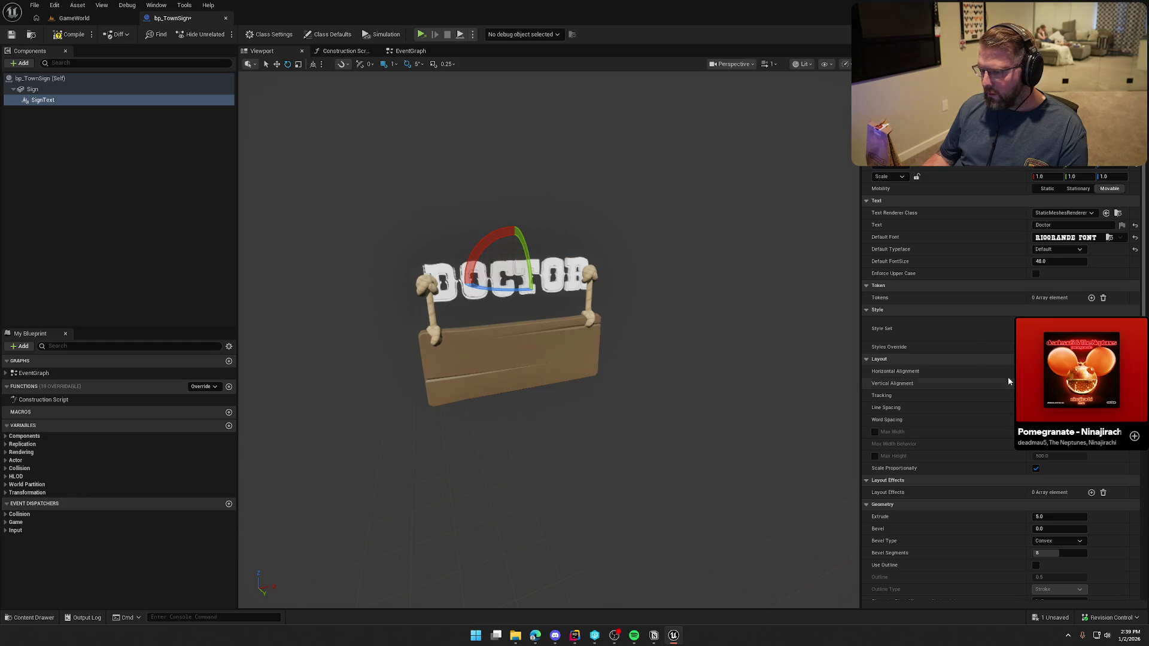
left_click_drag(607, 317, 670, 318)
key("w")
mouse_move(604, 256)
left_mouse_down()
mouse_move(648, 281)
mouse_move(610, 318)
mouse_move(489, 345)
mouse_move(473, 281)
mouse_move(484, 311)
mouse_move(490, 264)
left_mouse_up()
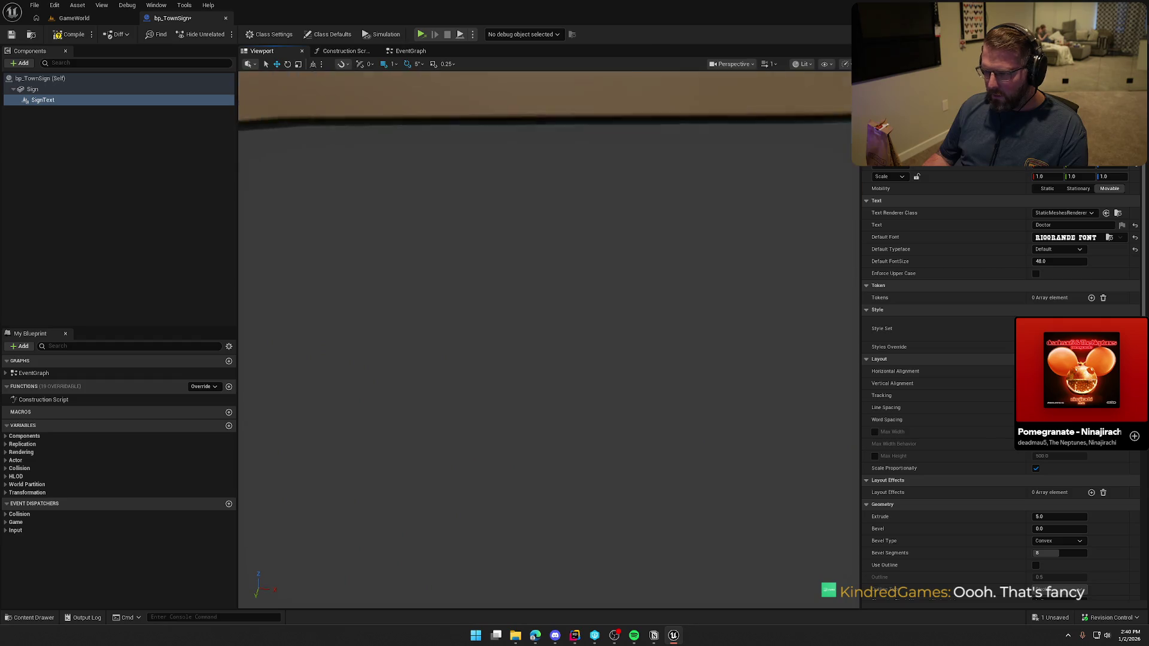
key("f")
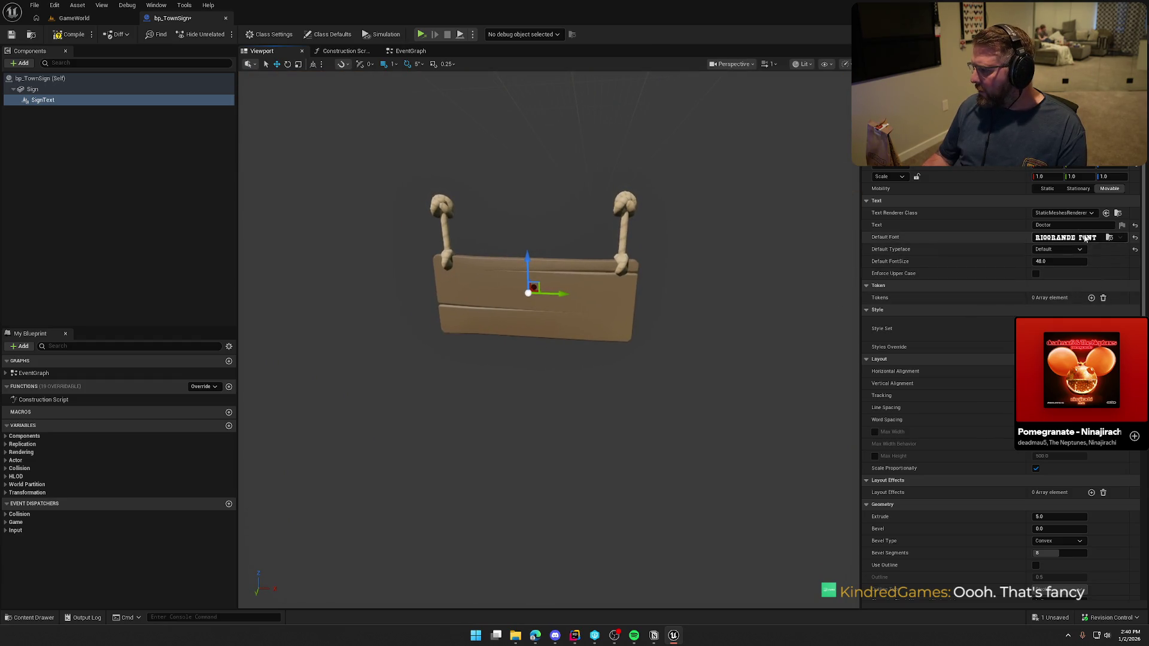
left_click(1074, 239)
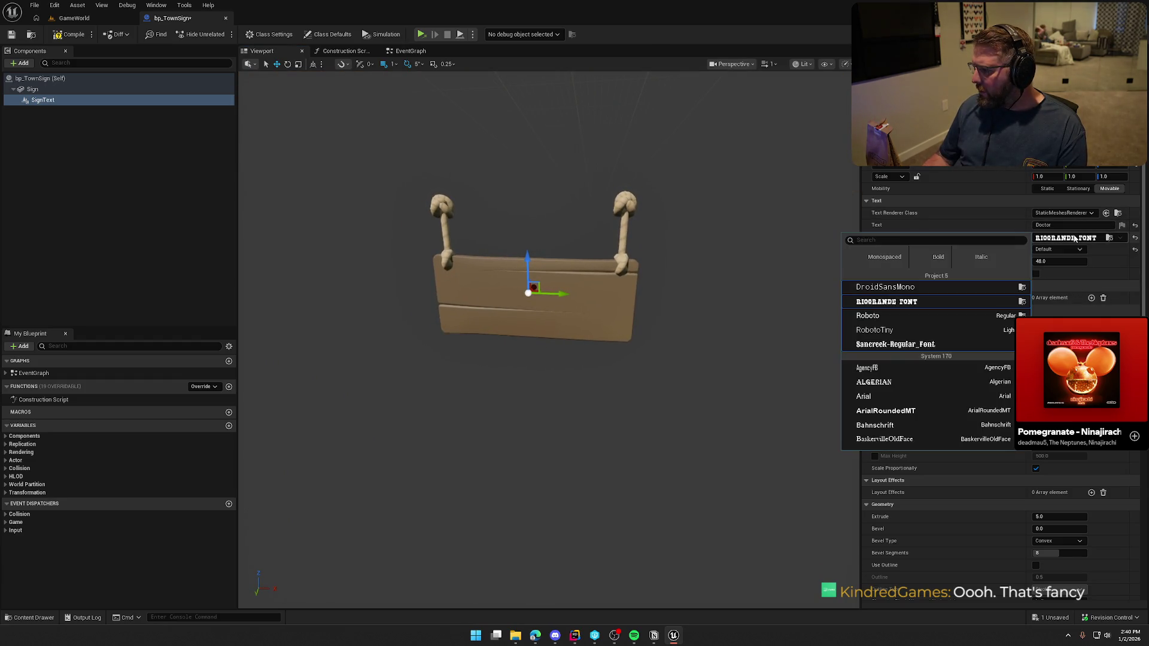
left_click(890, 315)
left_click(1048, 238)
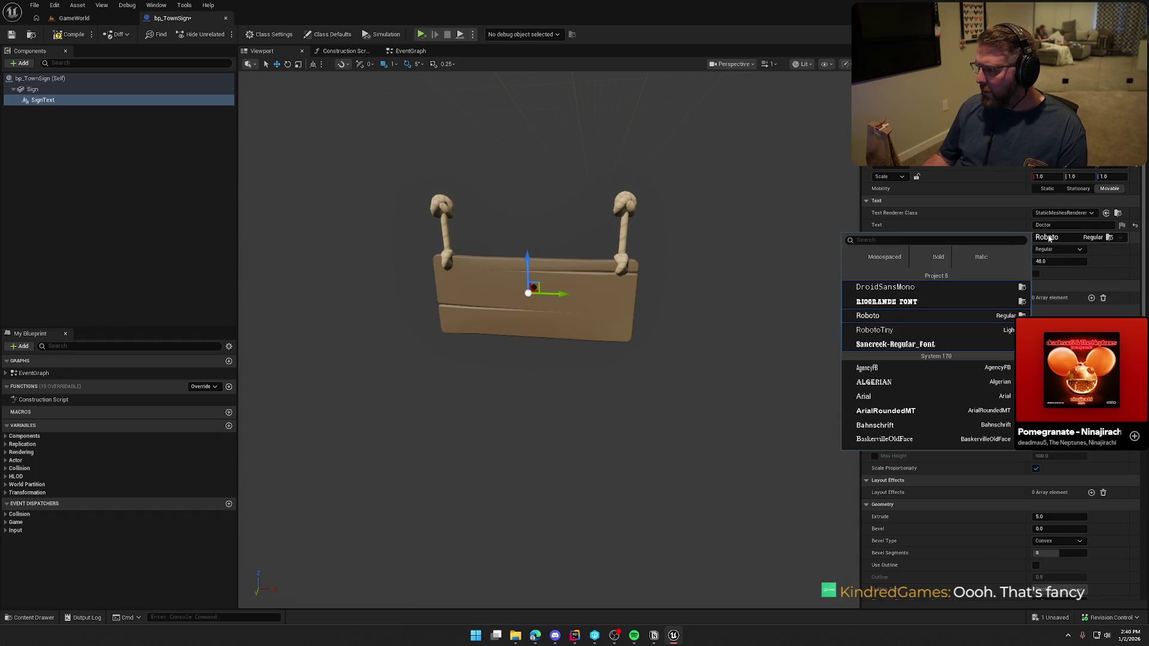
left_click(897, 301)
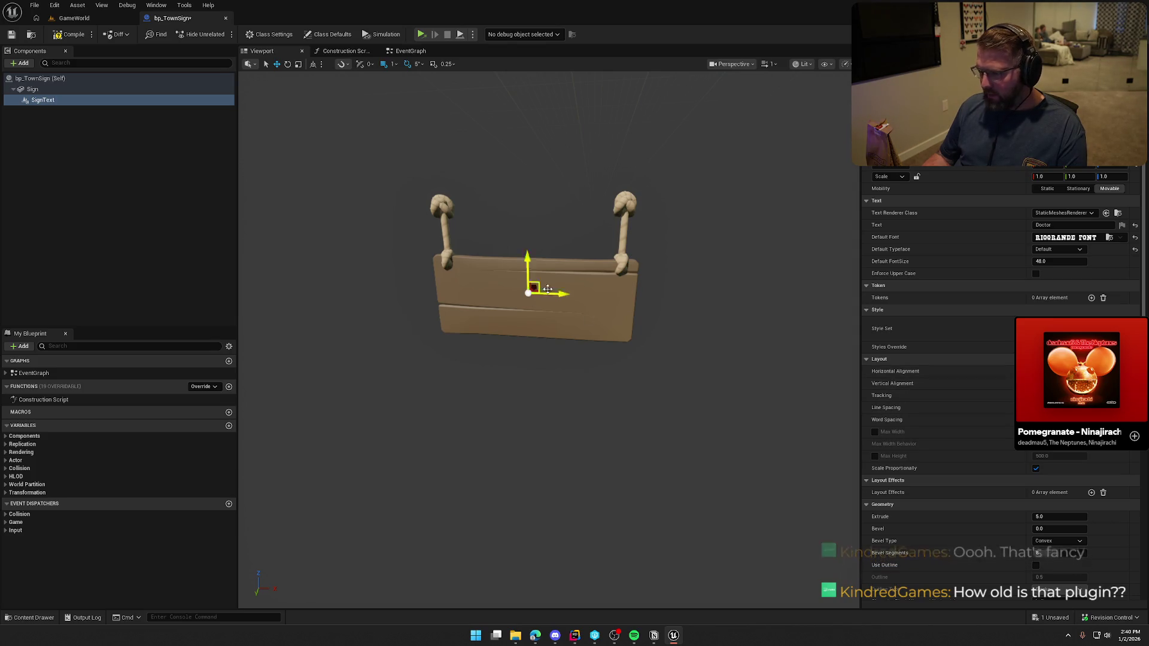
mouse_move(756, 390)
left_mouse_down()
mouse_move(568, 279)
mouse_move(546, 326)
mouse_move(552, 371)
left_mouse_up()
key("f")
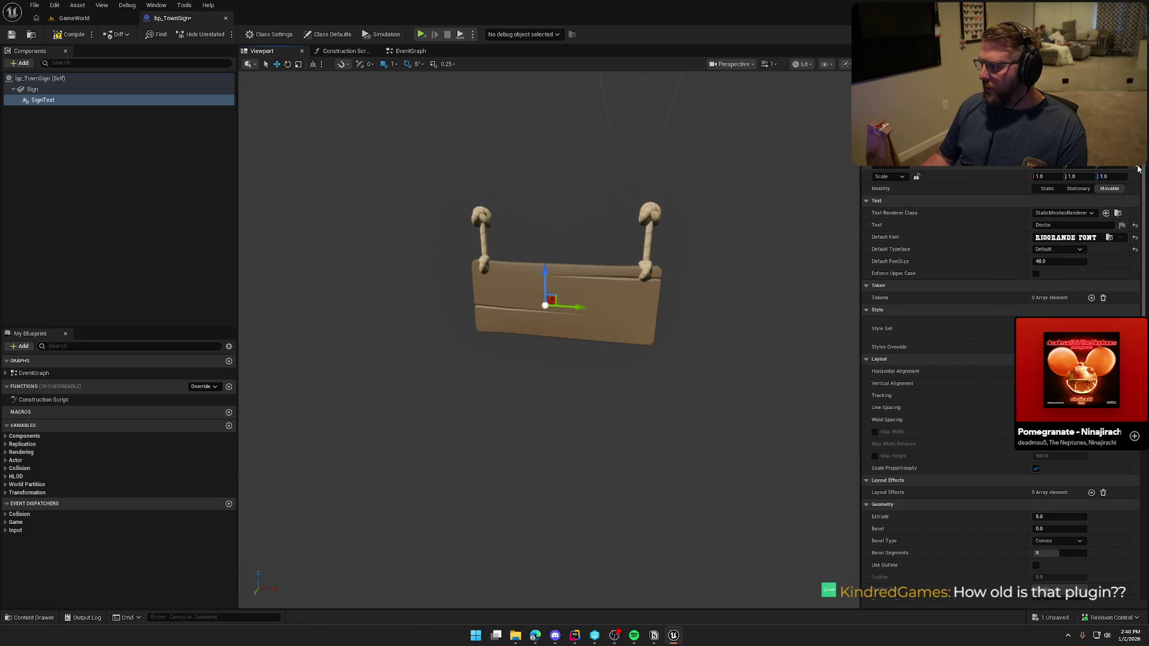
left_click_drag(735, 263, 735, 290)
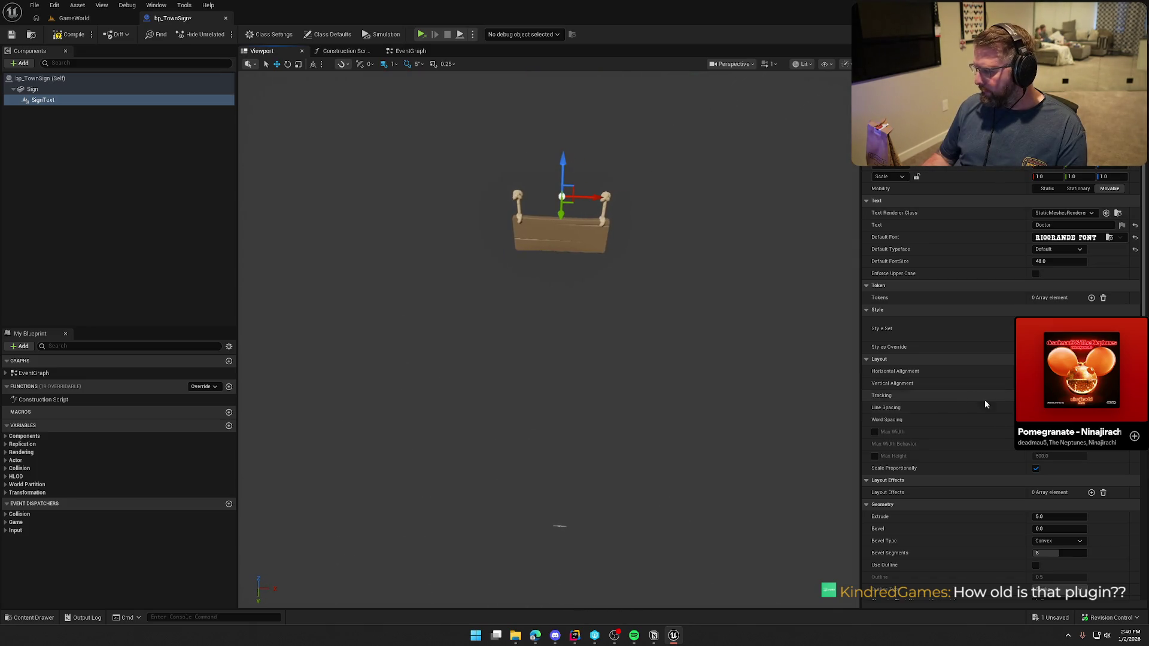
scroll(1015, 529, "down", 10)
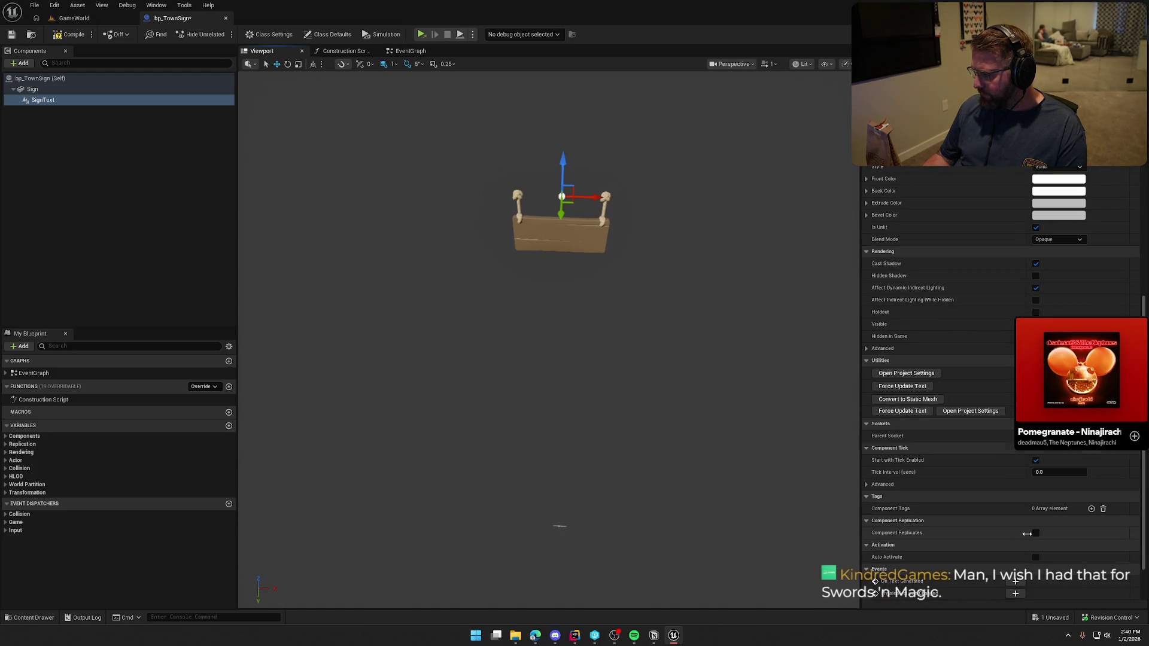
scroll(1025, 530, "up", 4)
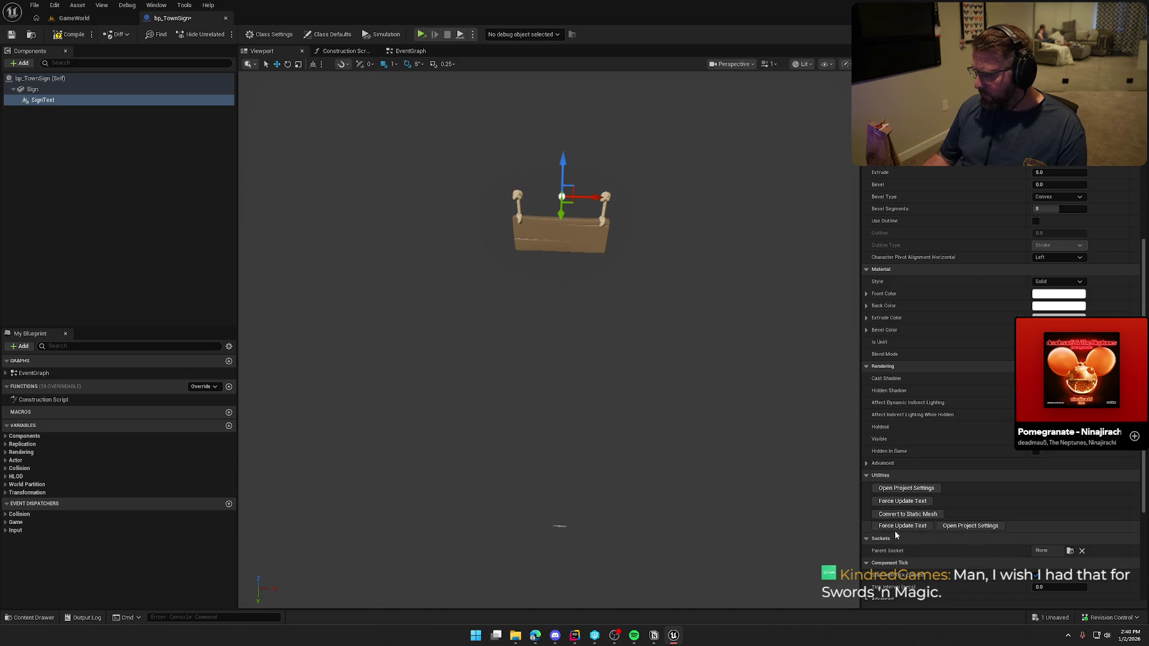
scroll(1014, 506, "up", 12)
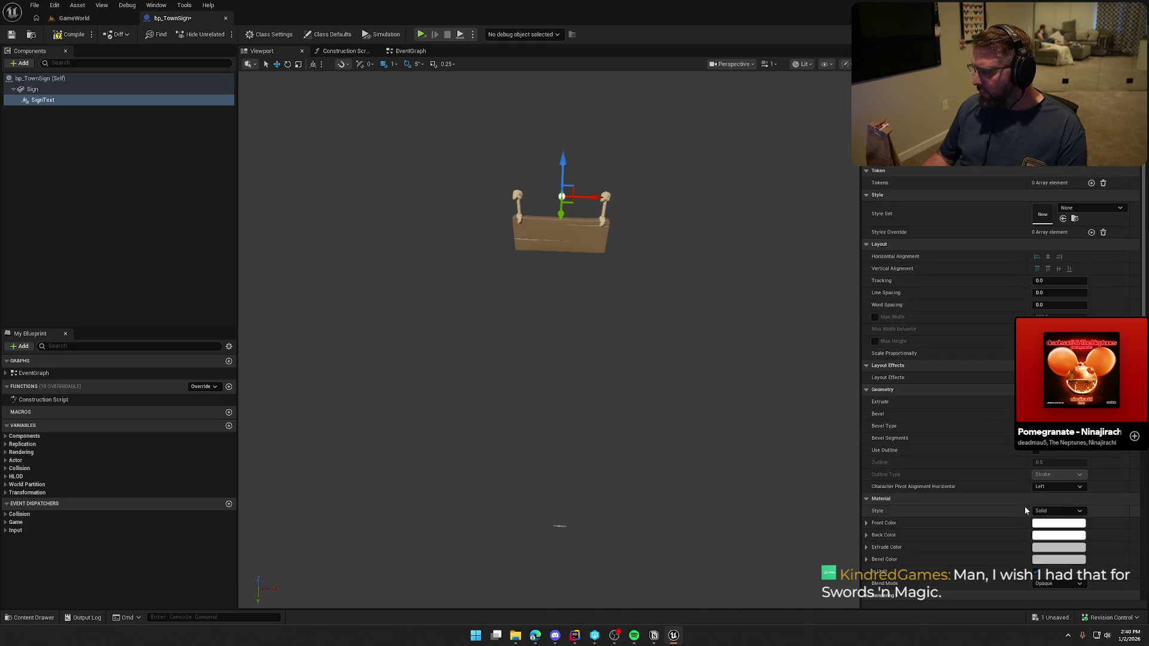
left_click(1076, 214)
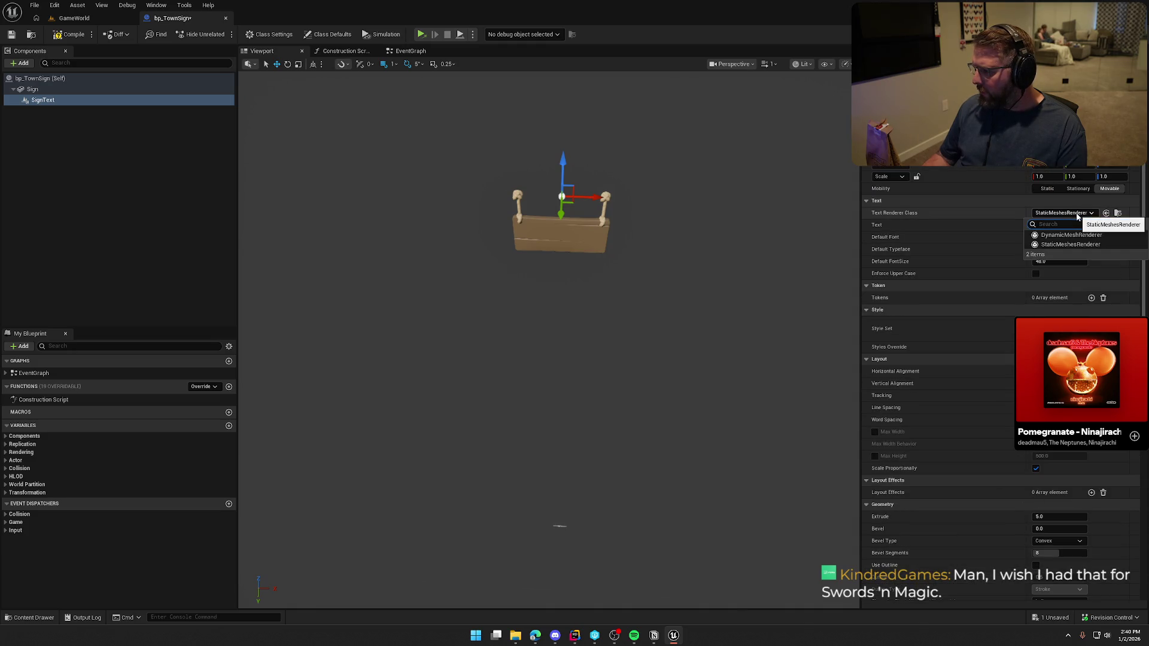
left_click(1077, 217)
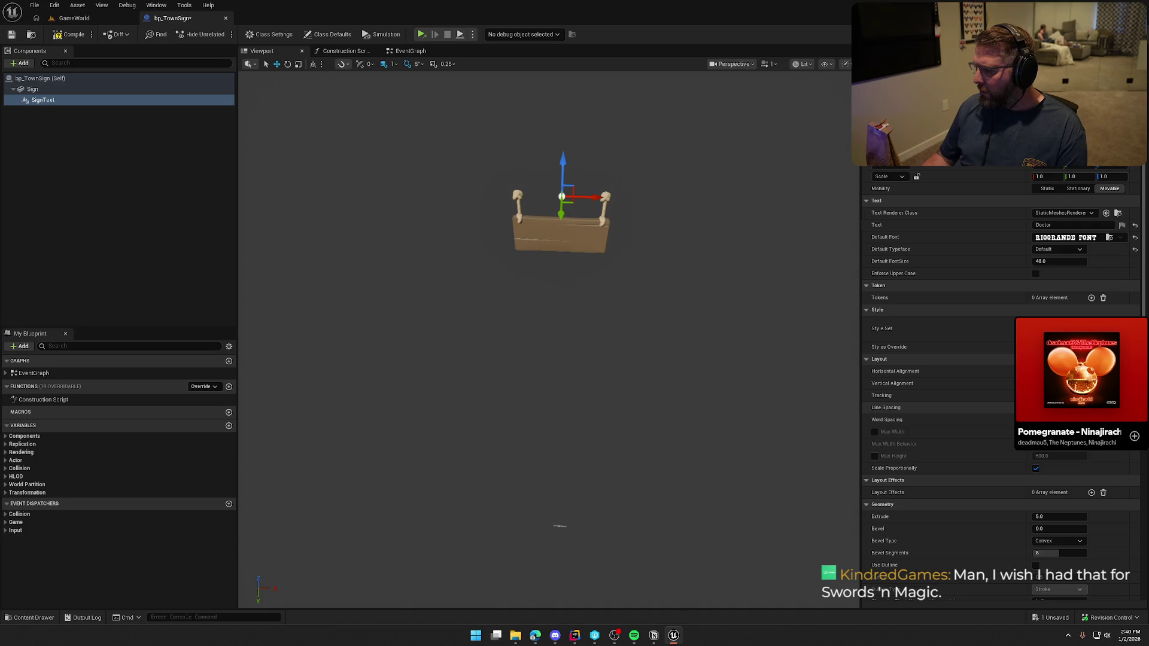
left_click(1059, 327)
key("Escape")
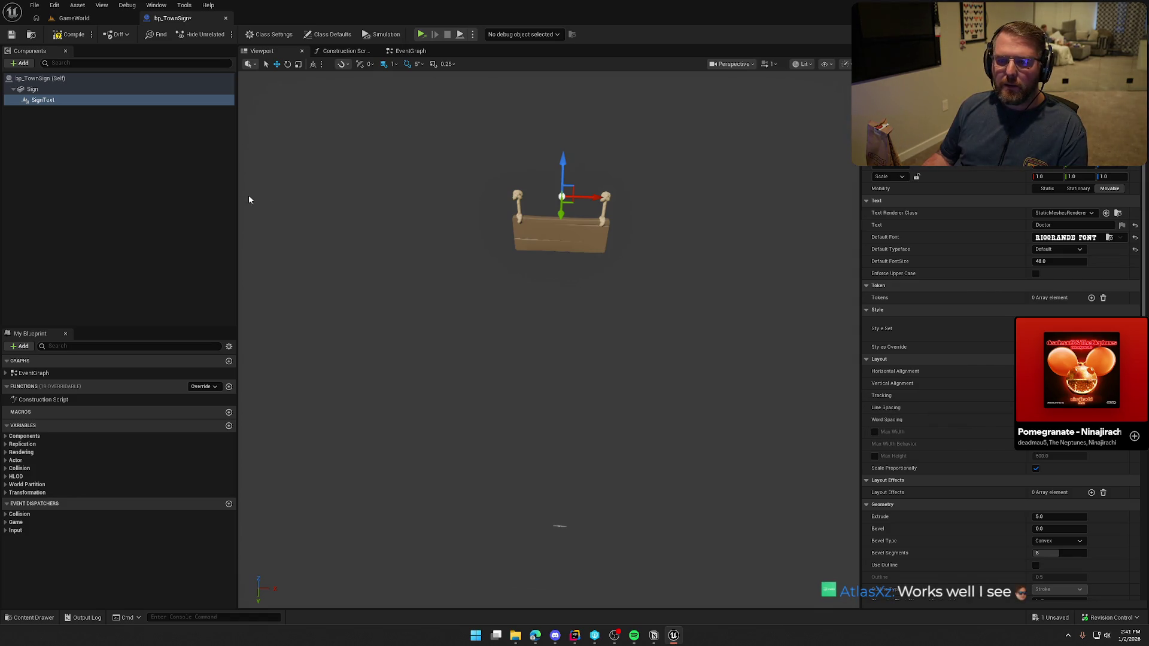
left_click_drag(51, 100, 35, 91)
Add a new Text3D component under Sign with its text set to Doctor
left_click(35, 90)
left_click(23, 63)
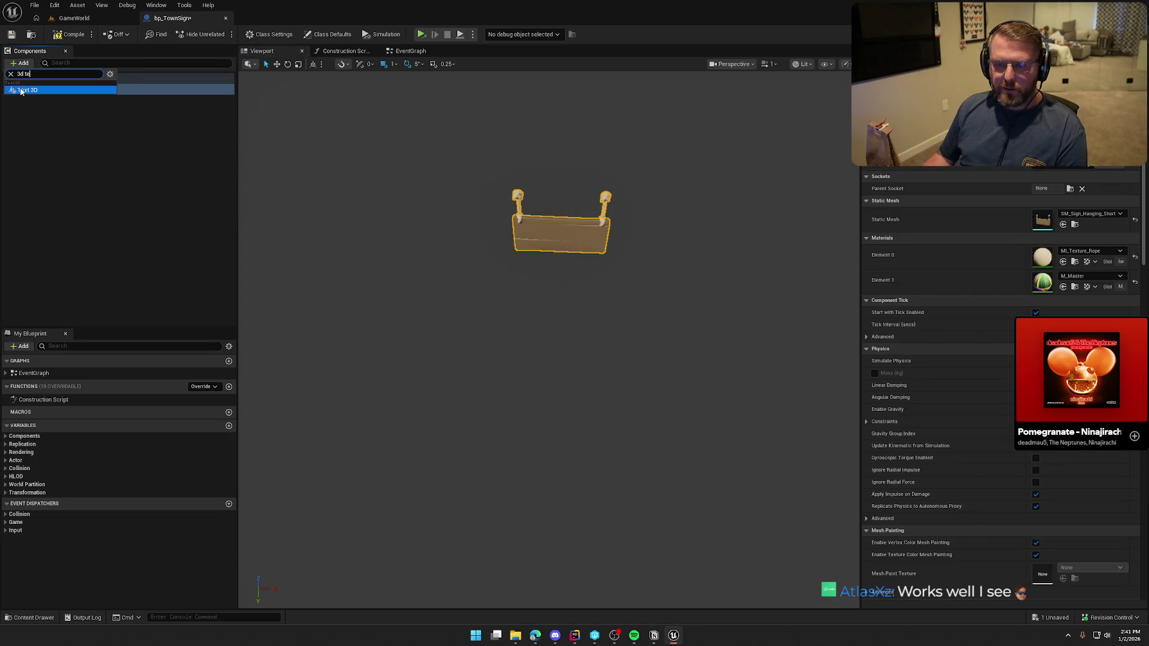
left_click(36, 90)
left_click(42, 100)
left_click(1052, 225)
type("Doctor")
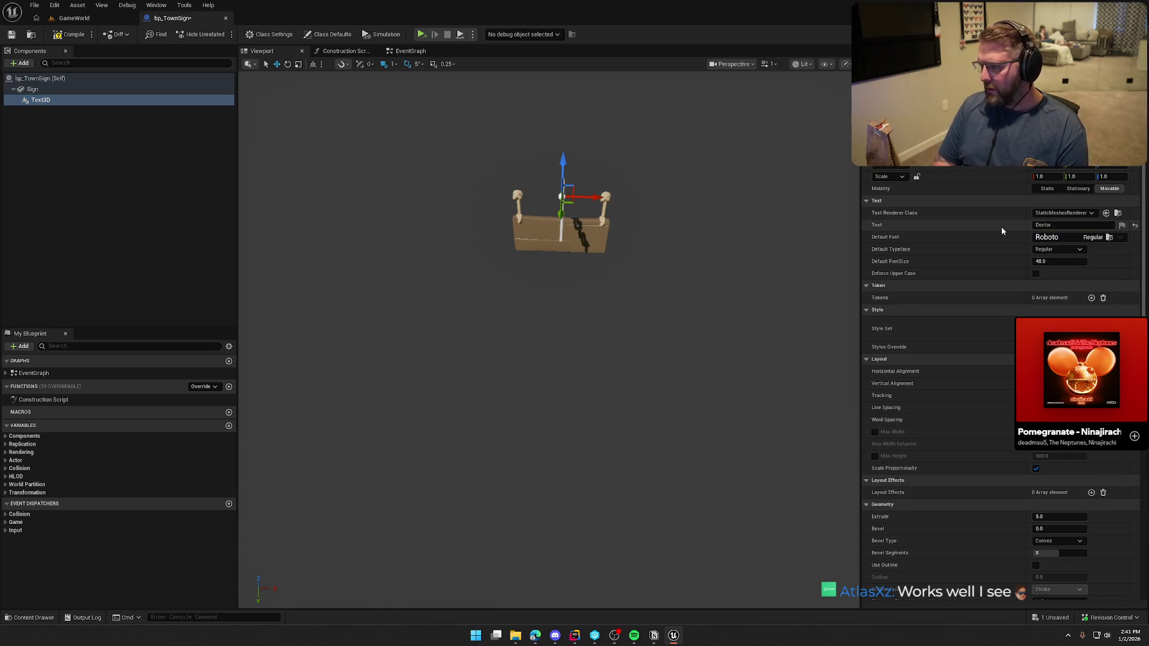
key("Return")
mouse_move(812, 310)
left_mouse_down()
mouse_move(777, 312)
mouse_move(813, 310)
left_mouse_up()
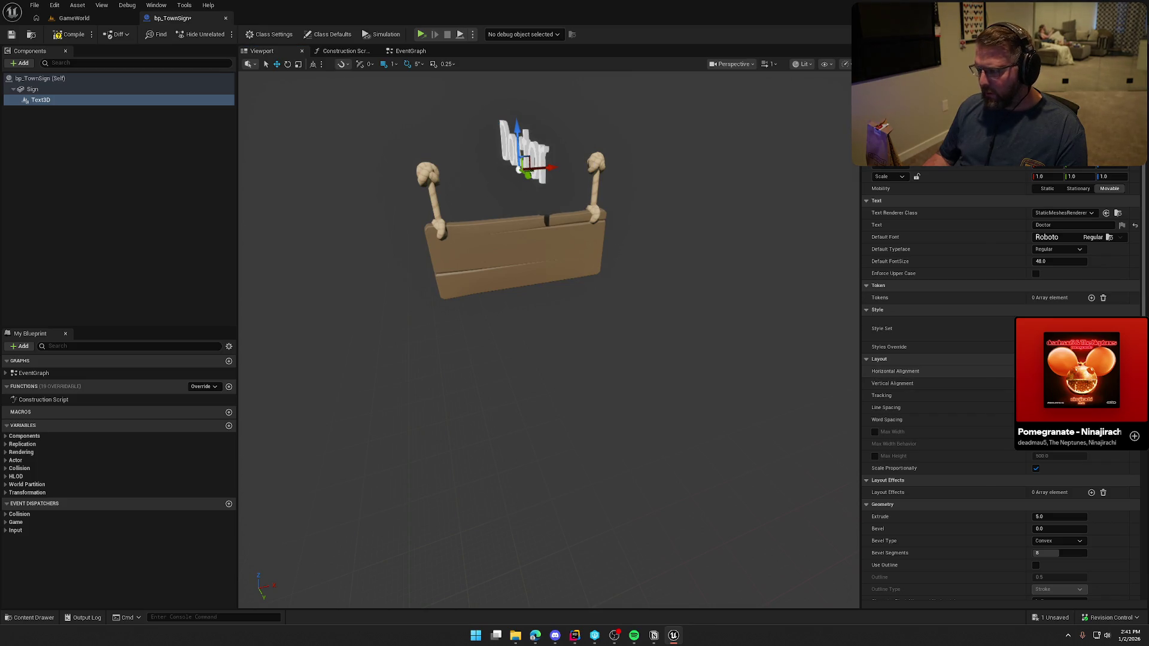
Try a 90° yaw rotation on the Doctor text, then undo it
key("e")
left_click_drag(547, 204, 543, 191)
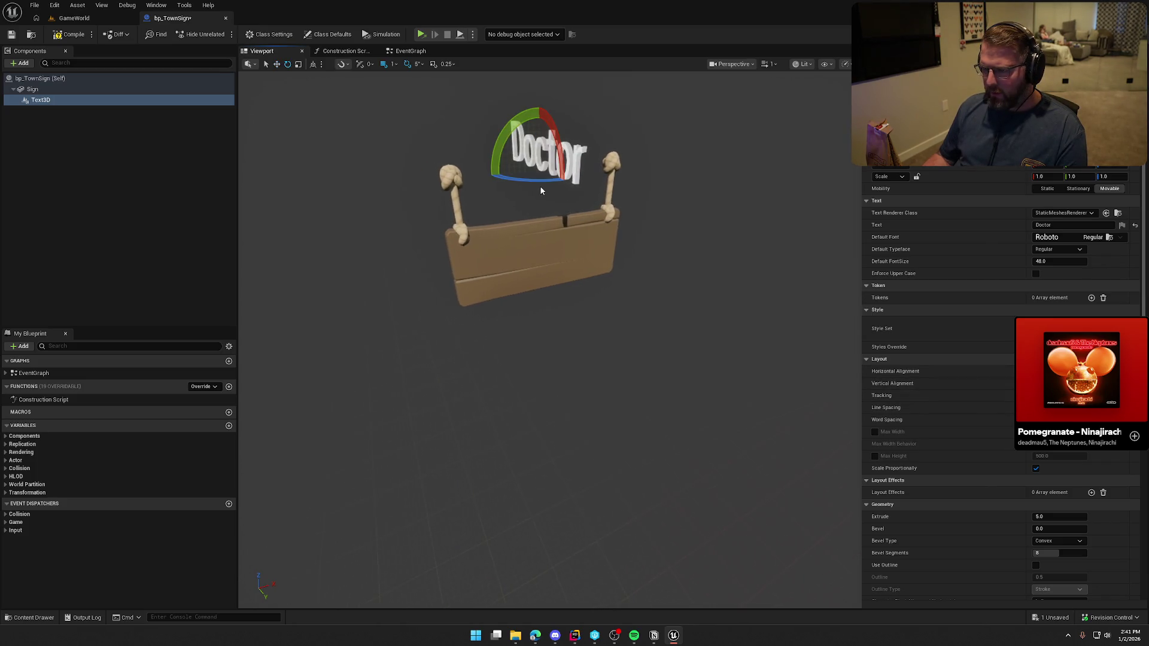
left_click(1105, 165)
type("90")
key("Return")
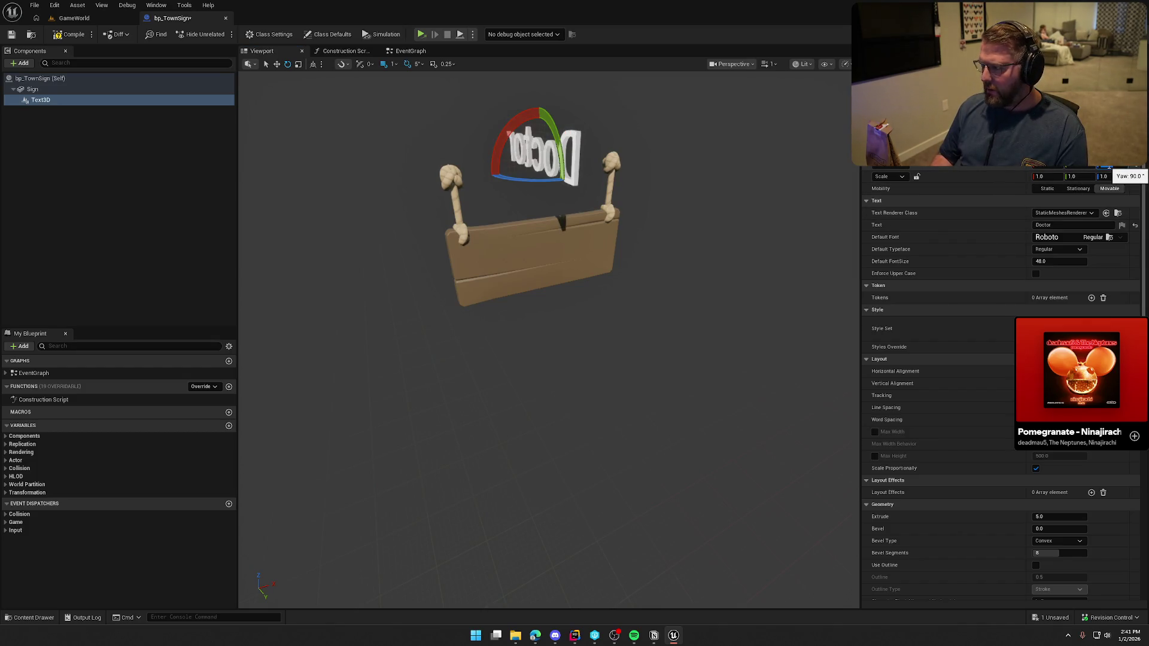
key("ctrl+z")
Lower the Doctor text down behind the sign, then view the Construction Script graph
key("w")
left_click_drag(598, 251, 631, 217)
mouse_move(572, 145)
left_mouse_down()
mouse_move(570, 195)
mouse_move(579, 180)
left_mouse_up()
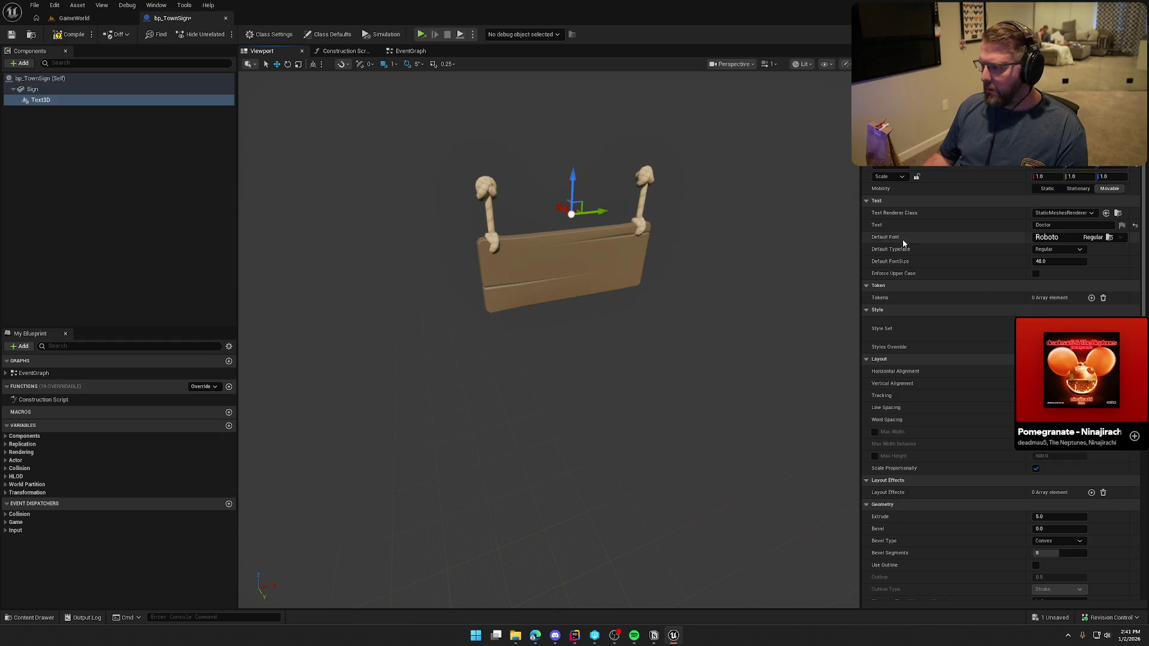
left_click(338, 51)
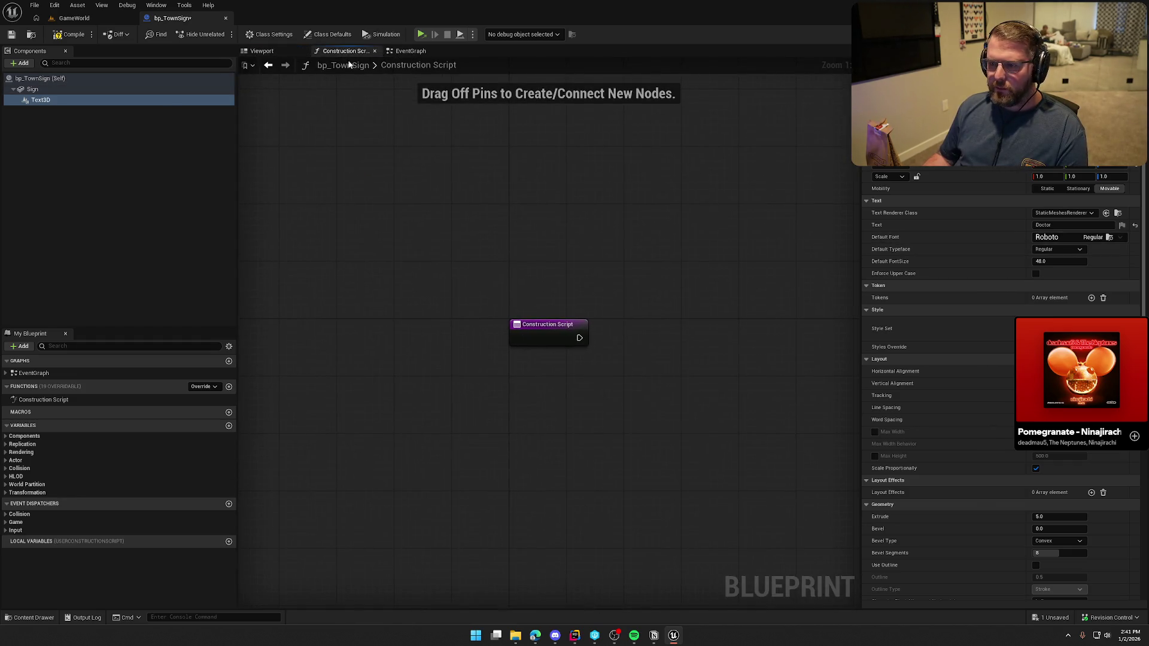
Back in the viewport, delete the old Text3D component and compile bp_TownSign
left_click(263, 52)
left_click(58, 98)
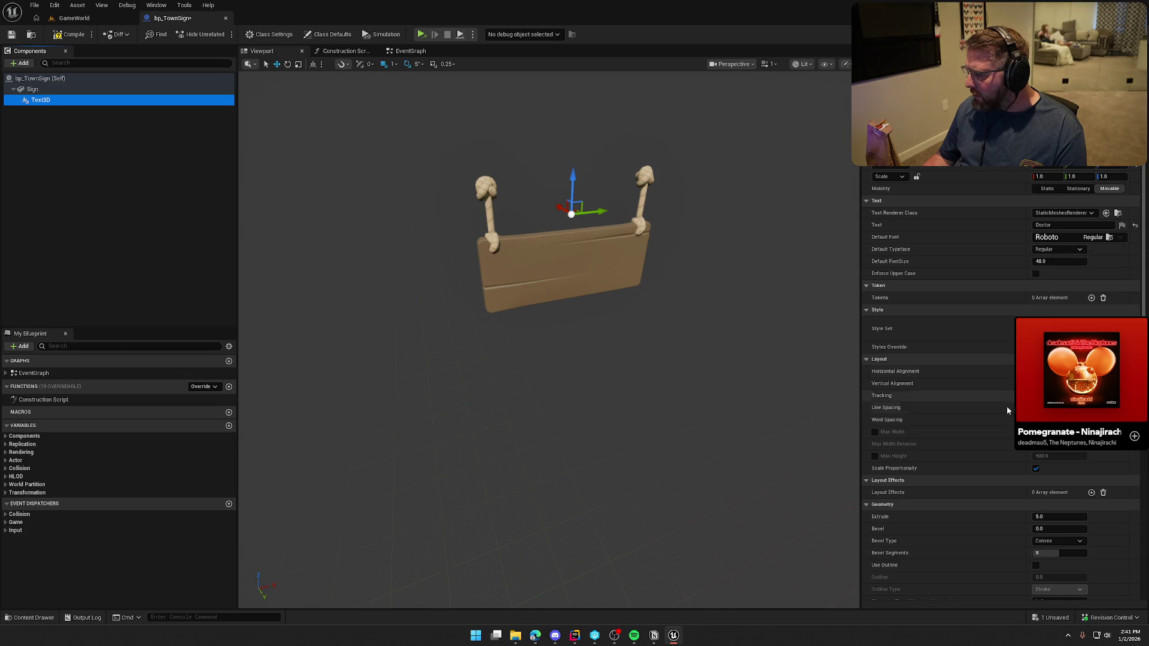
scroll(957, 406, "down", 5)
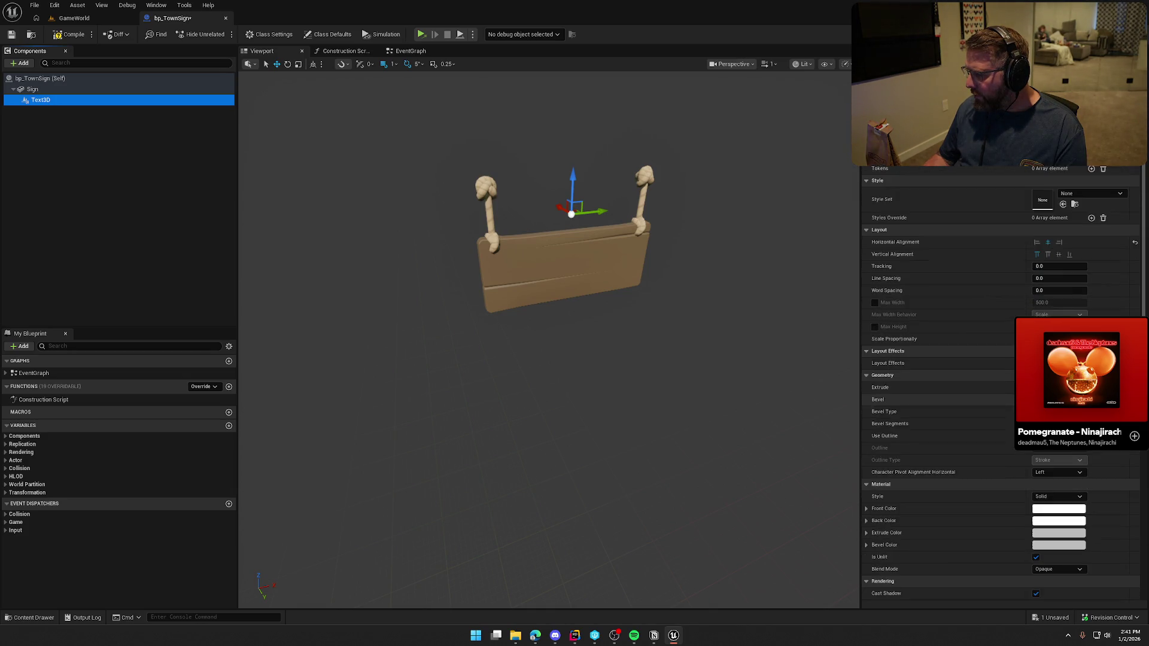
scroll(999, 383, "down", 2)
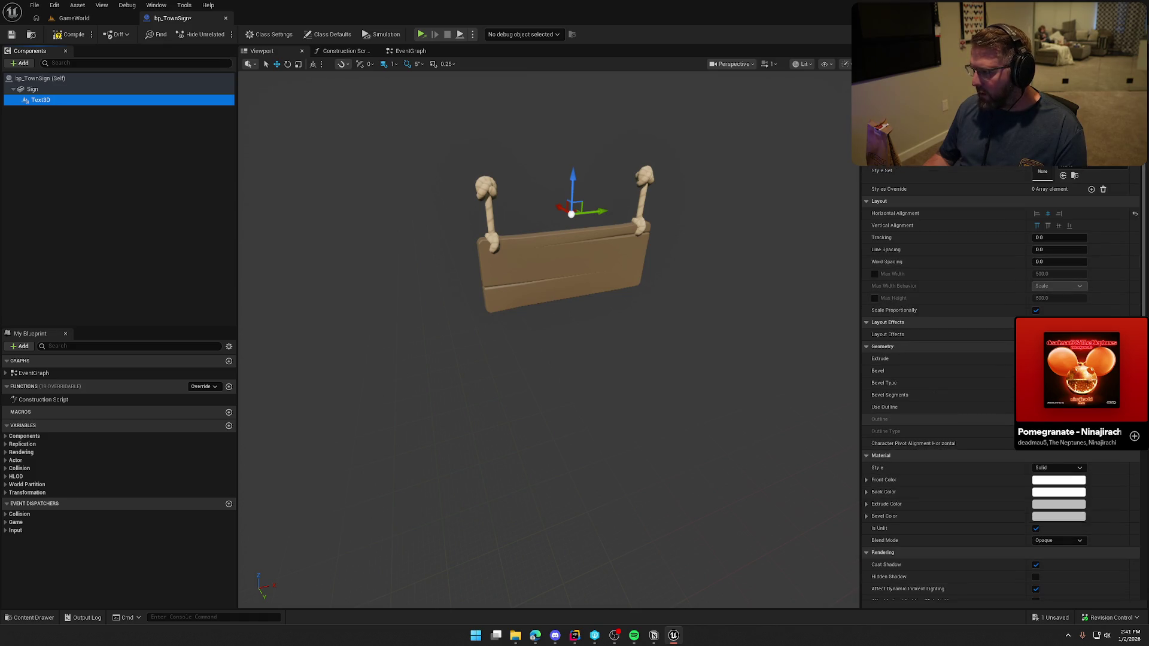
left_click(34, 90)
left_click(35, 101)
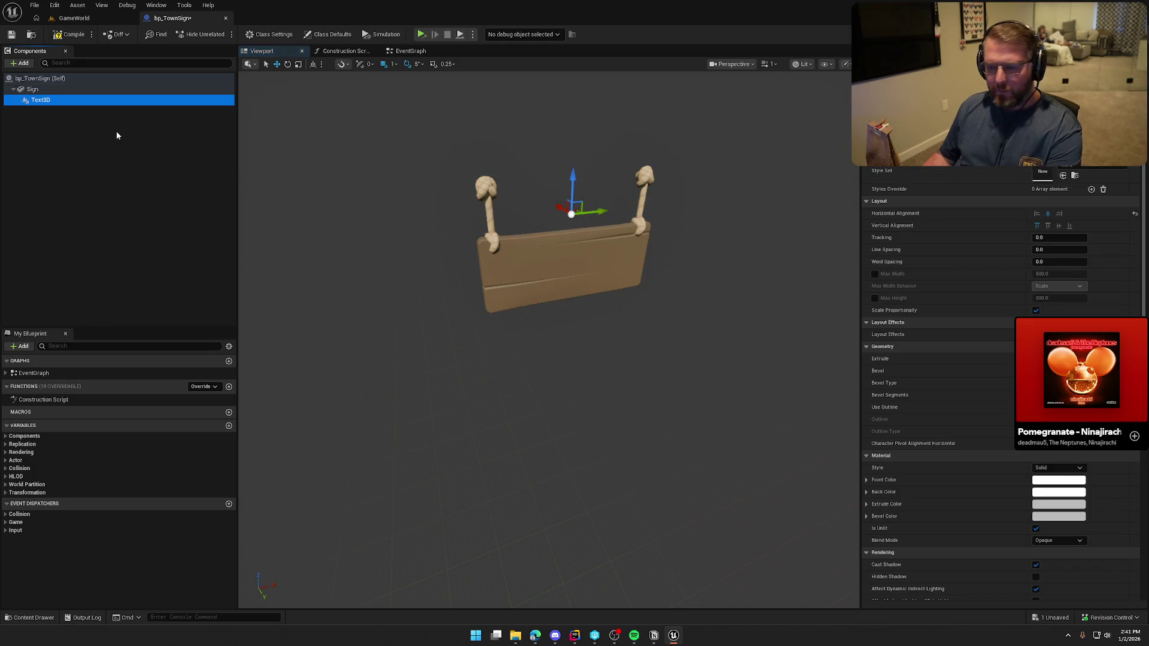
key("Delete")
left_click(36, 89)
left_click(62, 36)
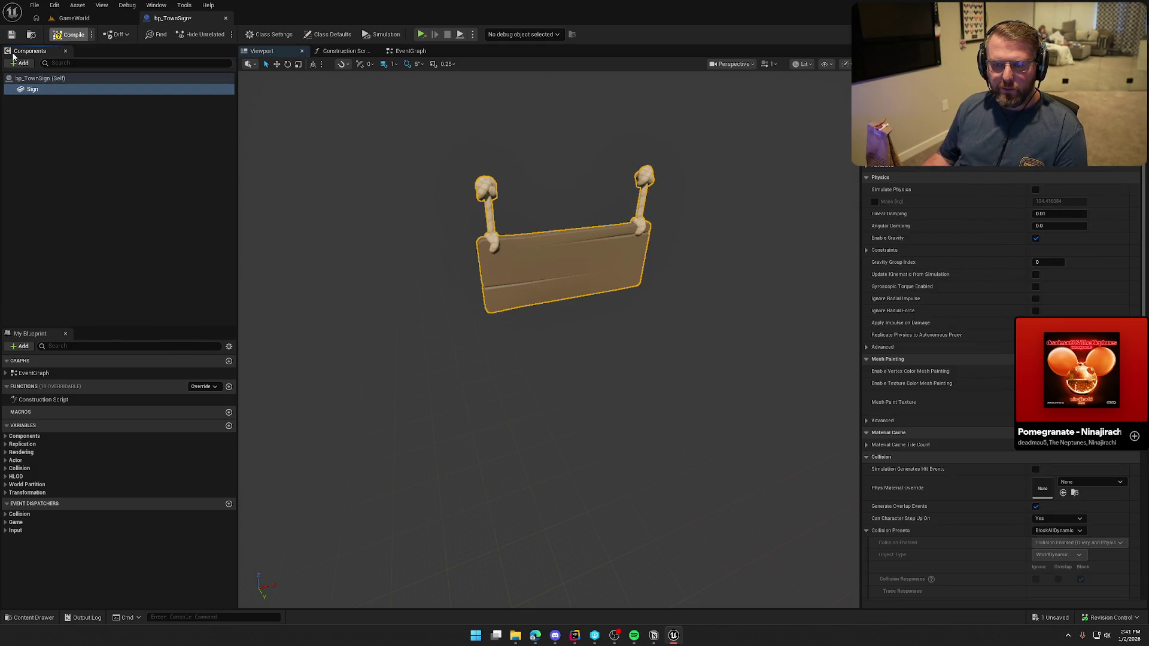
Add a fresh Text 3D component under Sign with horizontal character pivot alignment set to Center
left_click(19, 64)
type("text 3")
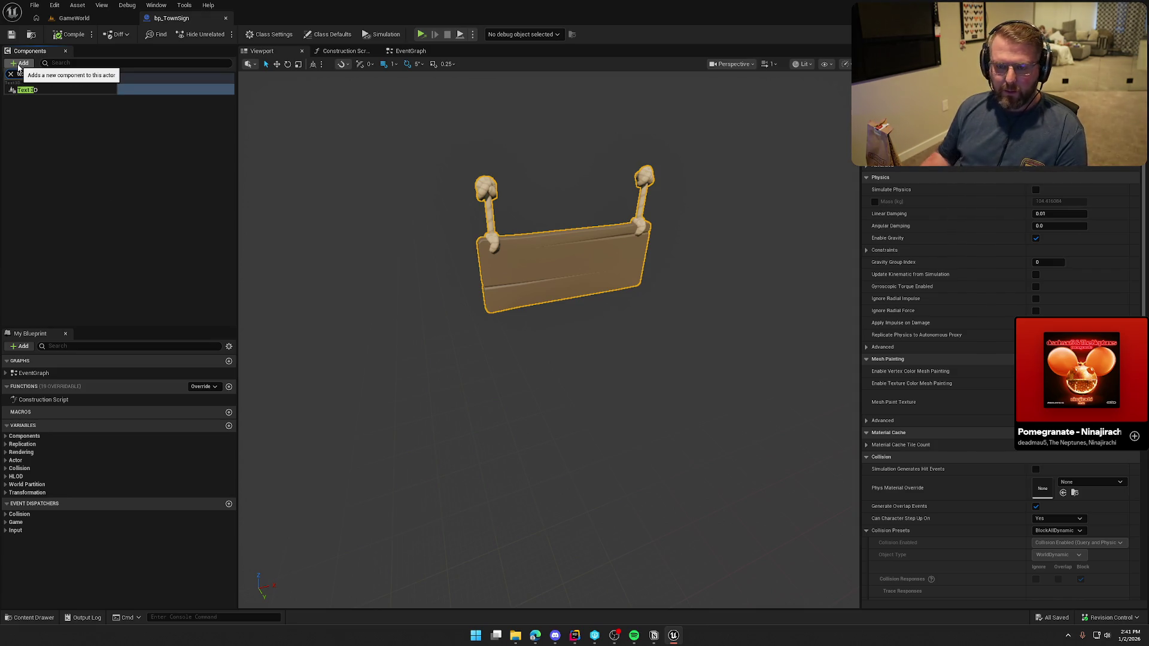
key("Return")
left_click(49, 102)
scroll(874, 299, "down", 5)
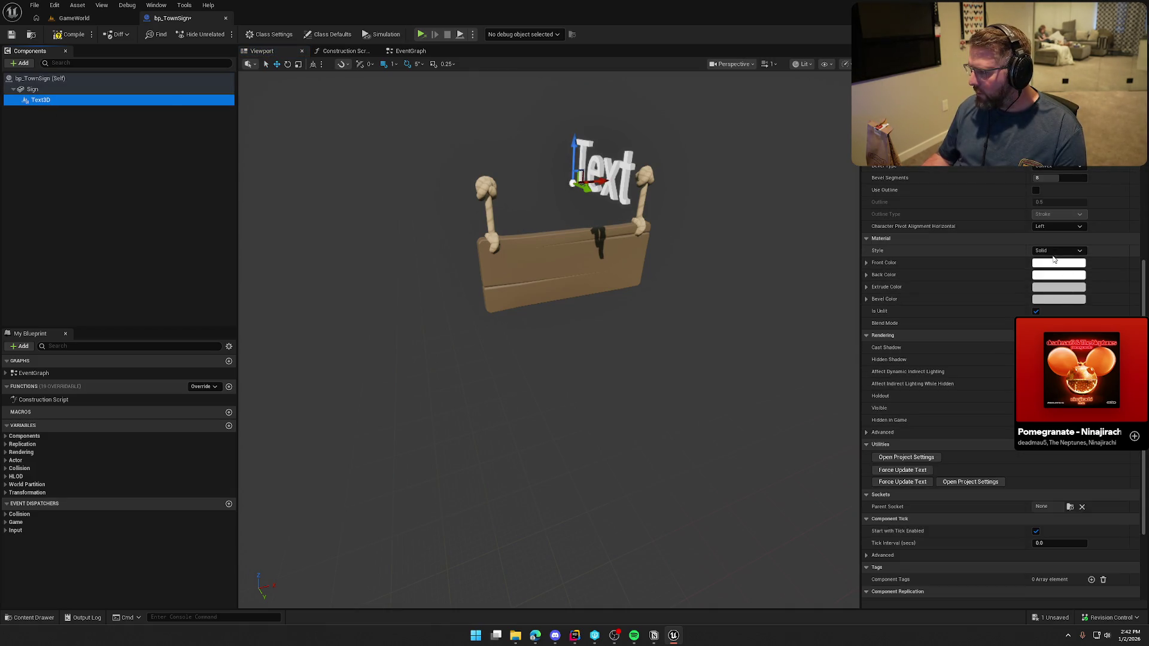
left_click(1049, 227)
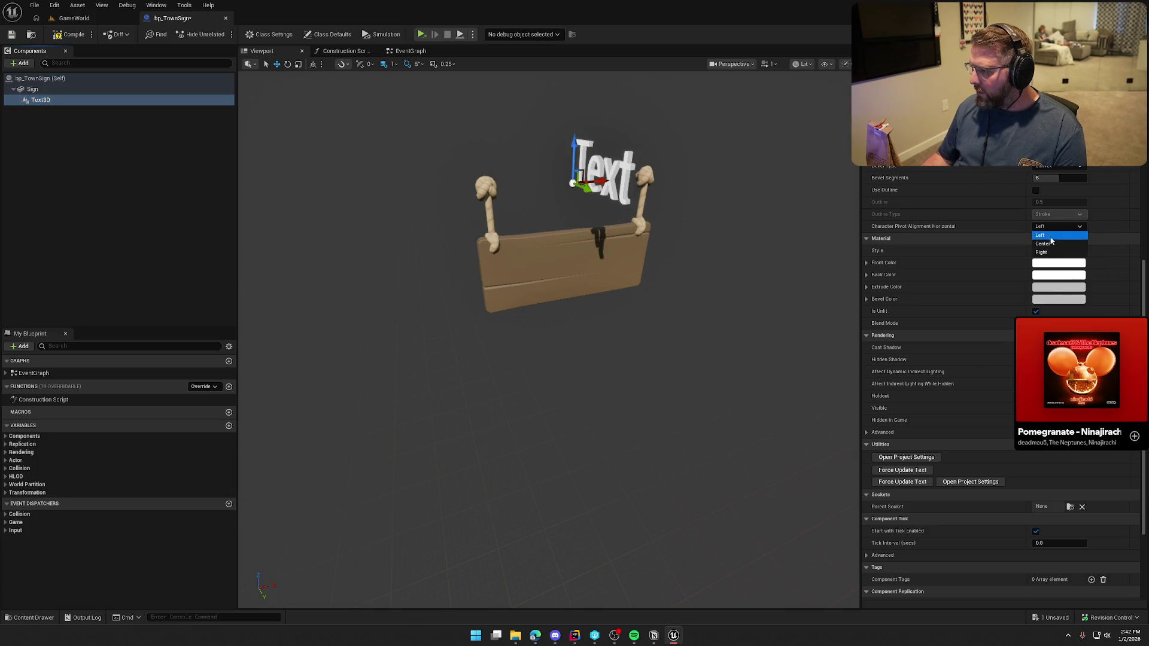
left_click(1050, 244)
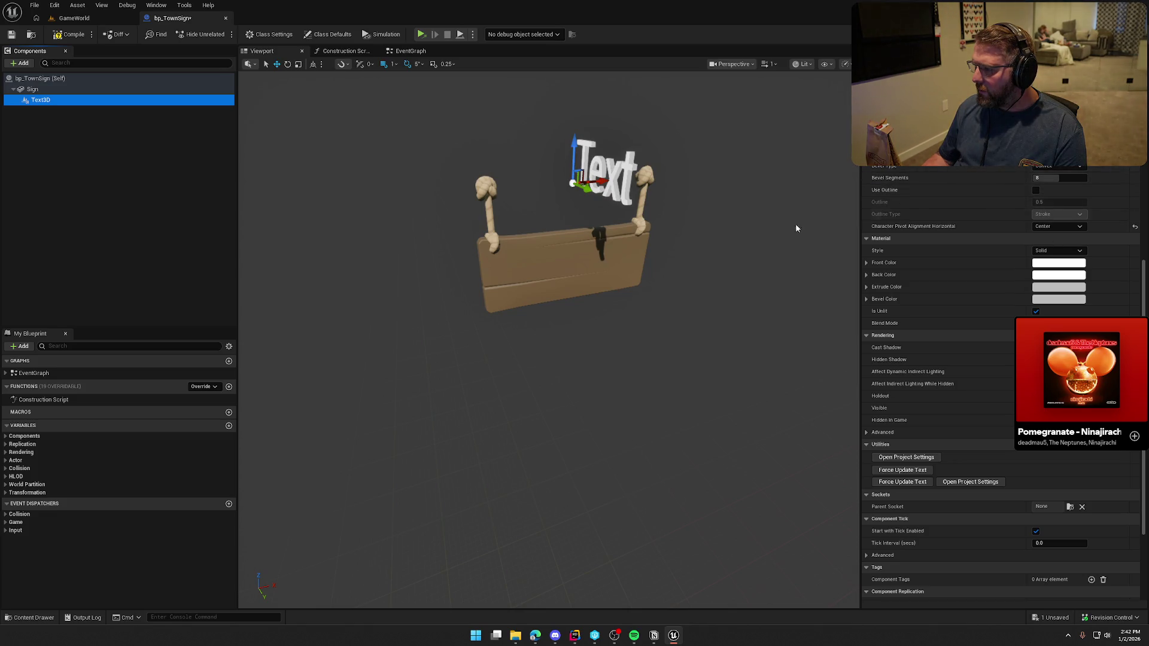
Lower the 3D Text component down onto the wooden sign board
left_click_drag(825, 226, 849, 236)
key("e")
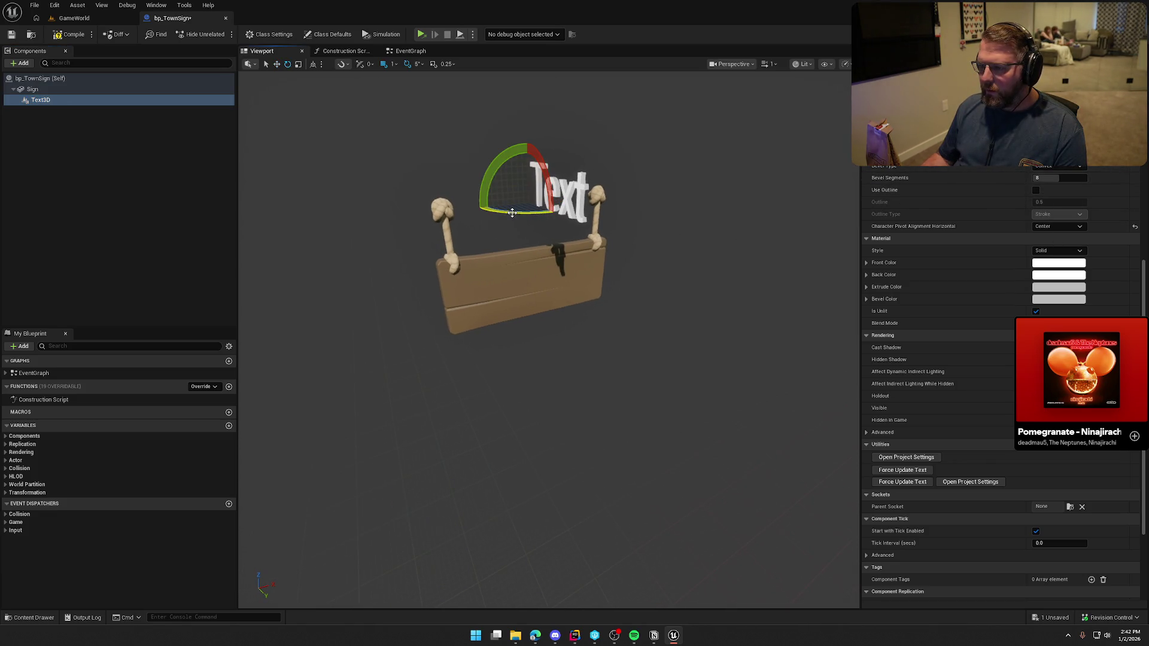
key("r")
left_click_drag(529, 164, 534, 254)
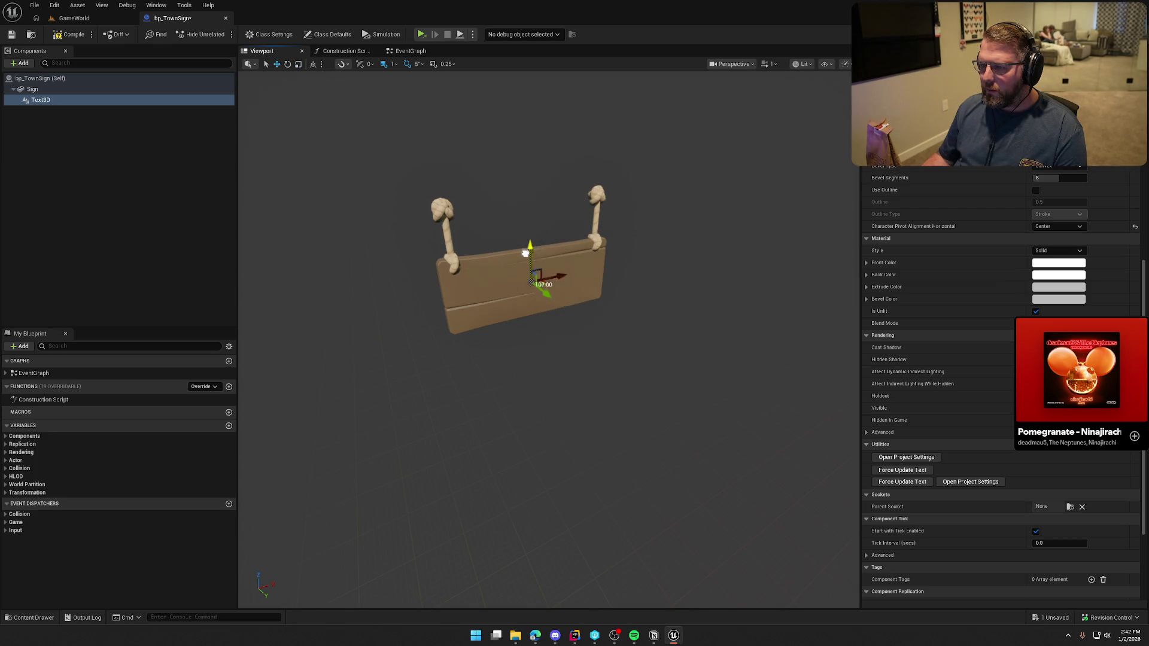
Yaw the text to face out from the board and lower it further into place
key("e")
left_click_drag(518, 305, 496, 307)
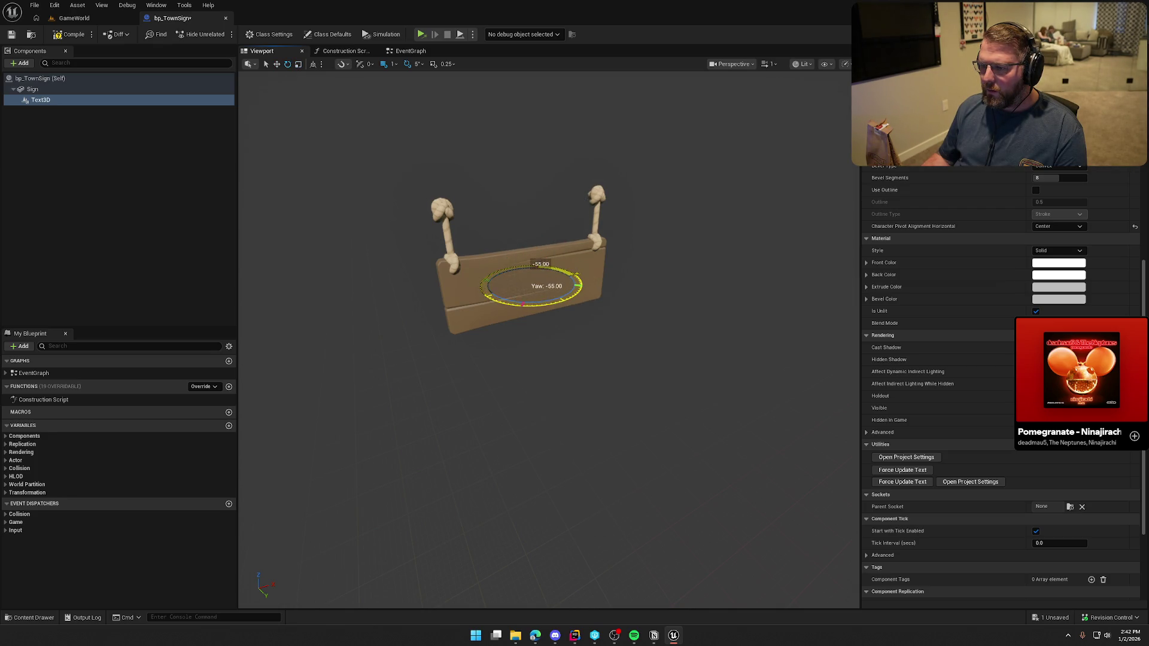
mouse_move(496, 306)
left_mouse_down()
mouse_move(537, 291)
mouse_move(524, 281)
mouse_move(537, 295)
mouse_move(515, 306)
left_mouse_up()
key("w")
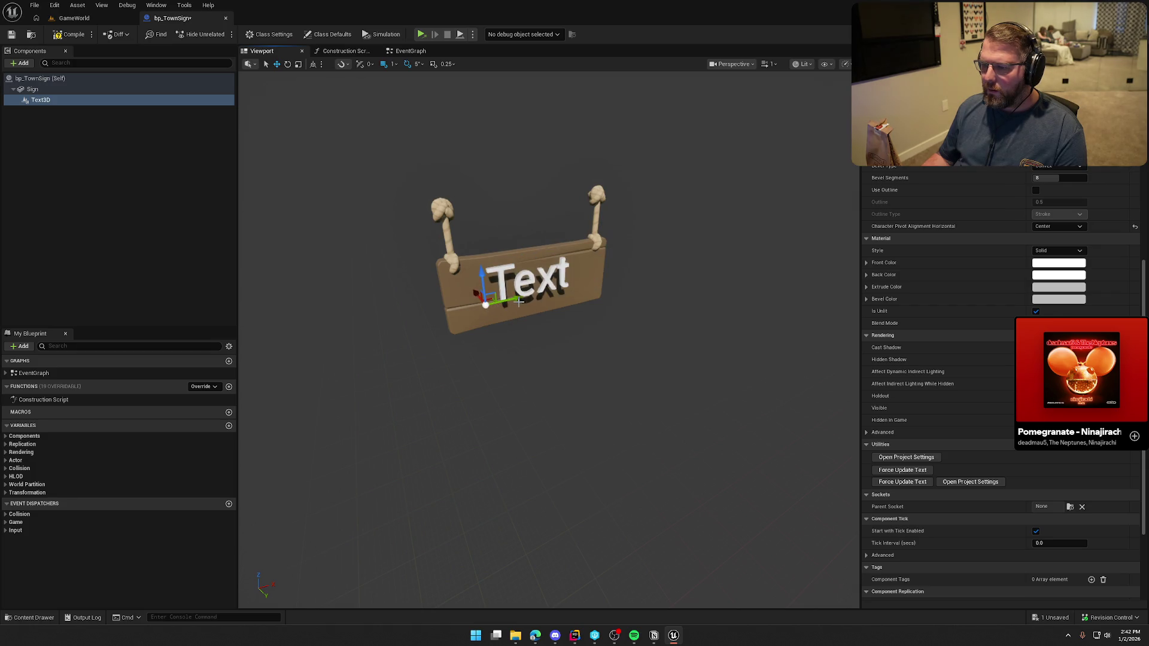
scroll(625, 282, "up", 5)
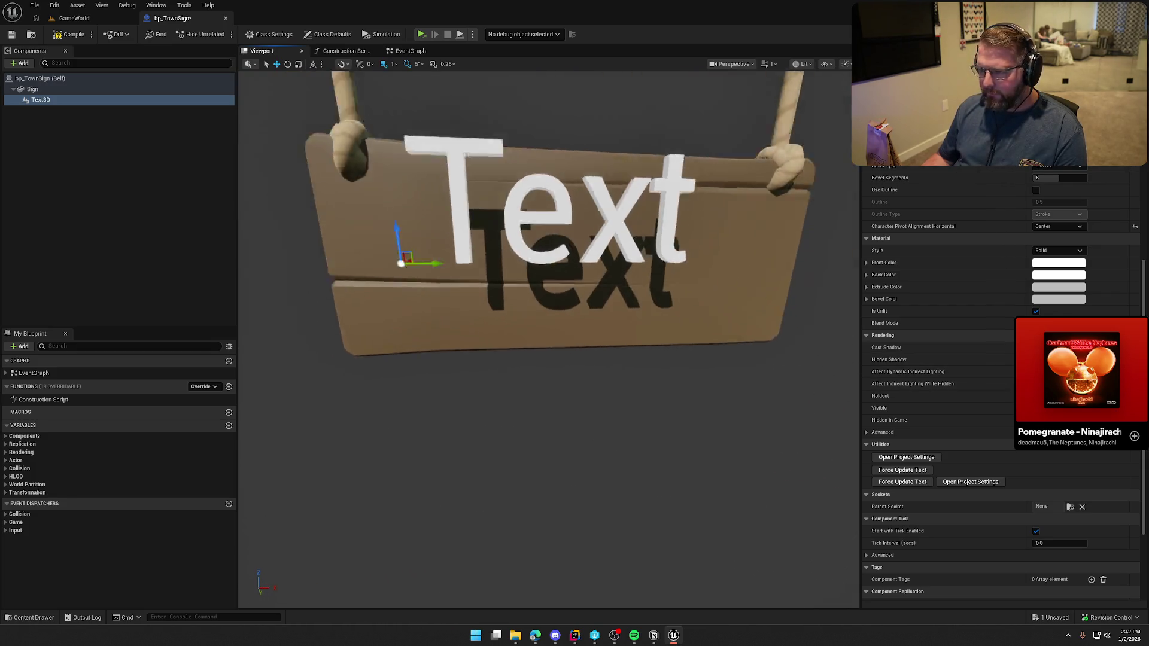
scroll(468, 263, "down", 5)
mouse_move(467, 257)
left_mouse_down()
mouse_move(467, 280)
mouse_move(519, 289)
mouse_move(478, 297)
mouse_move(688, 296)
left_mouse_up()
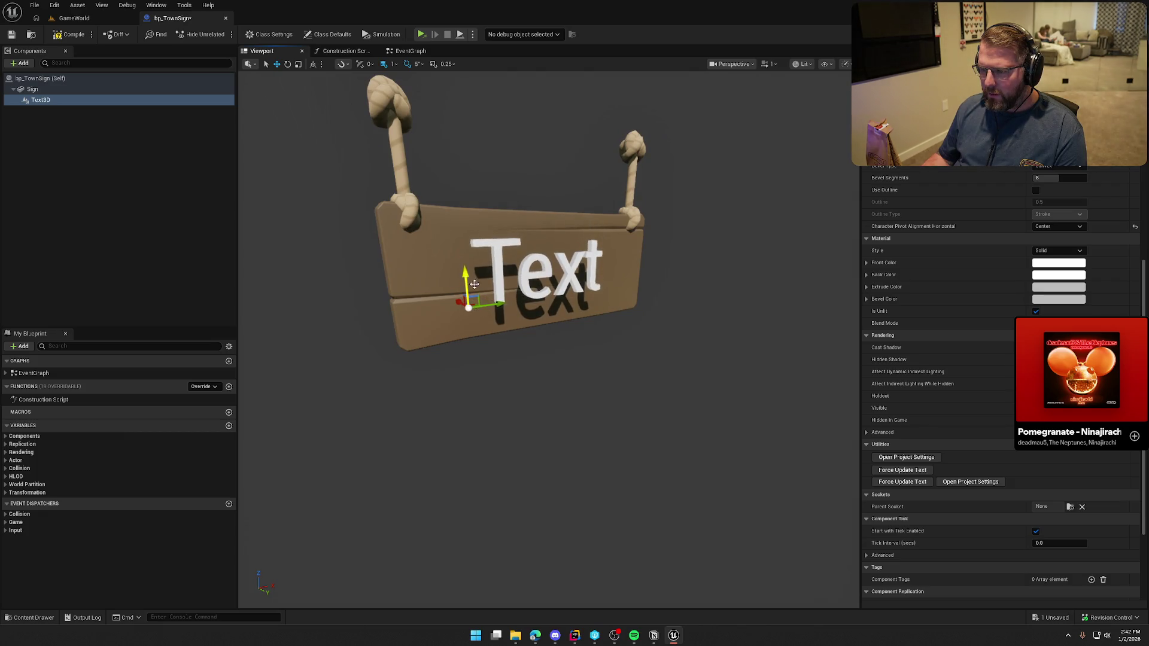
scroll(1039, 284, "up", 10)
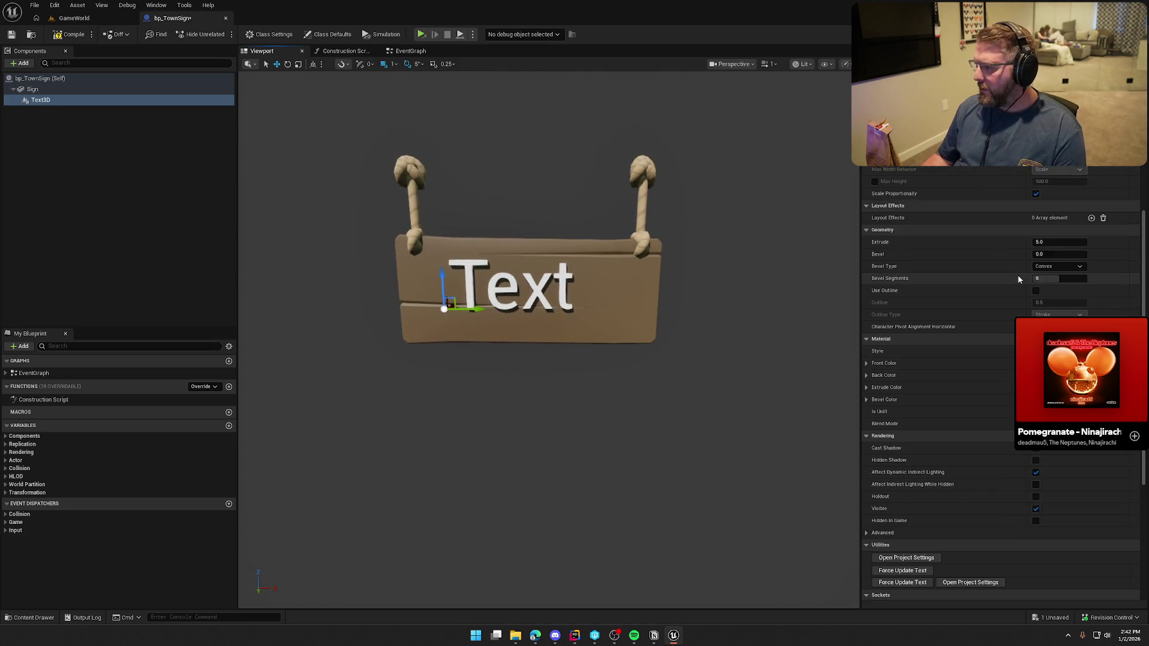
left_click(1053, 226)
Change the Text3D text to 'Doctor' and set its font to RIOGRANDE FONT
type("Doctor")
key("Return")
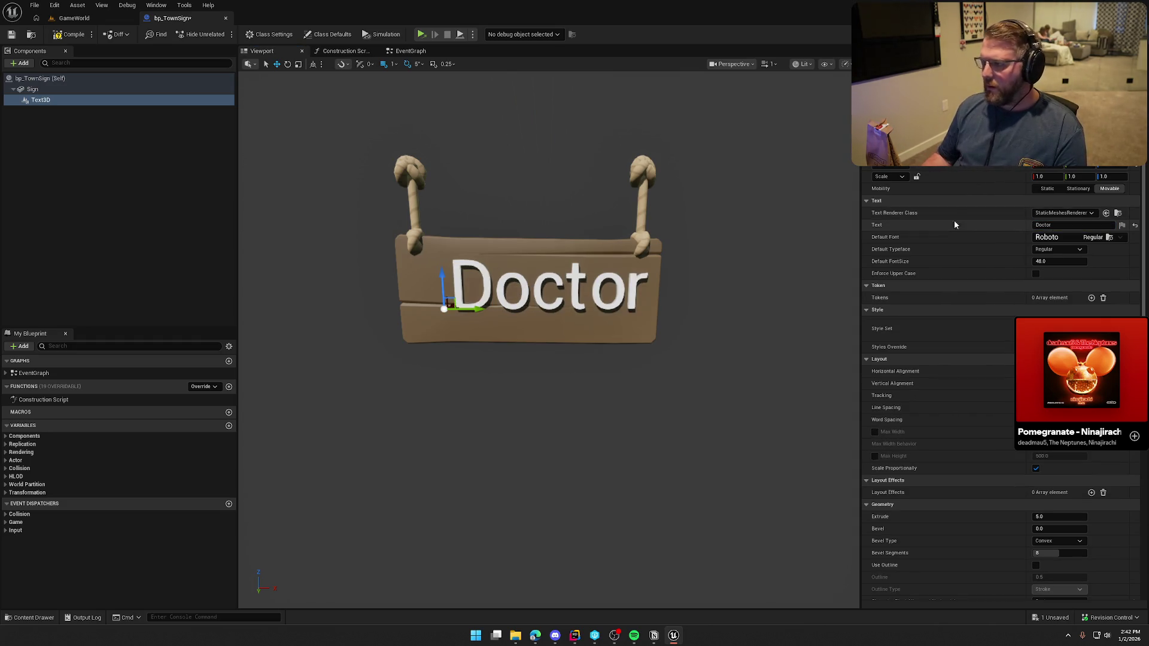
left_click(1063, 237)
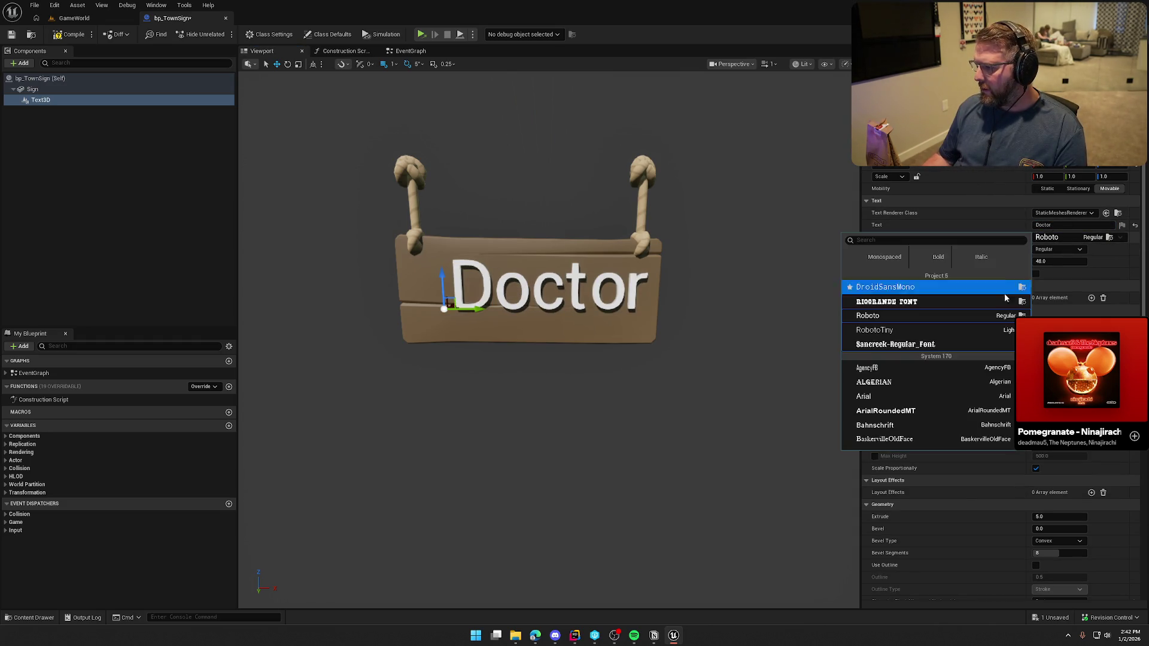
left_click(918, 303)
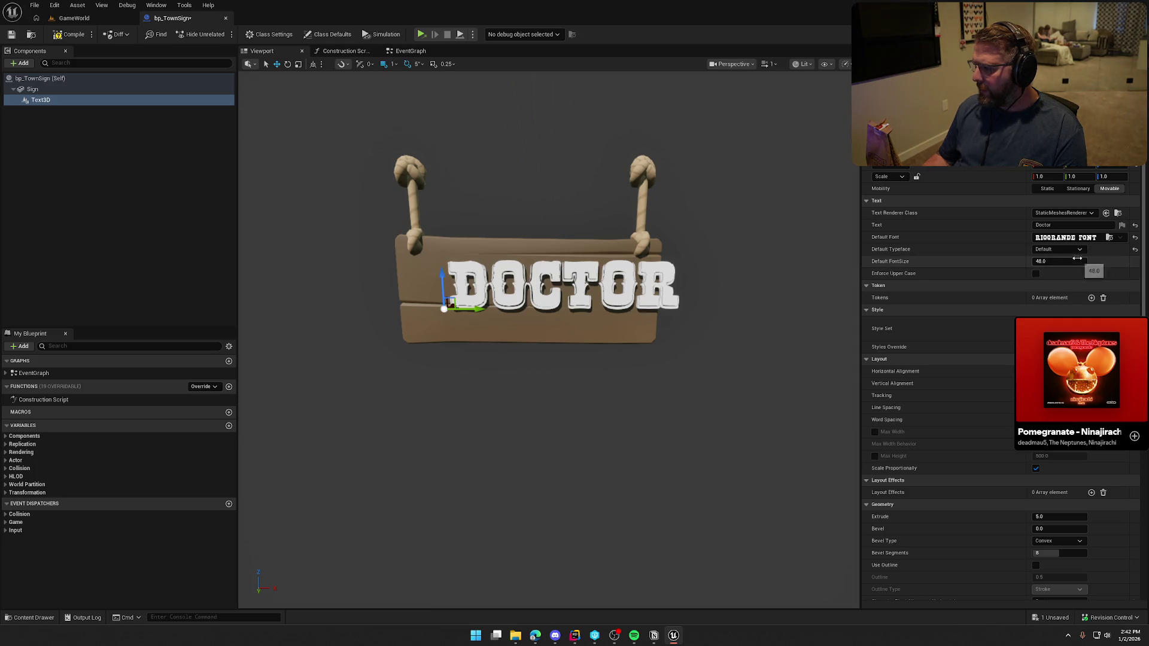
scroll(987, 394, "down", 2)
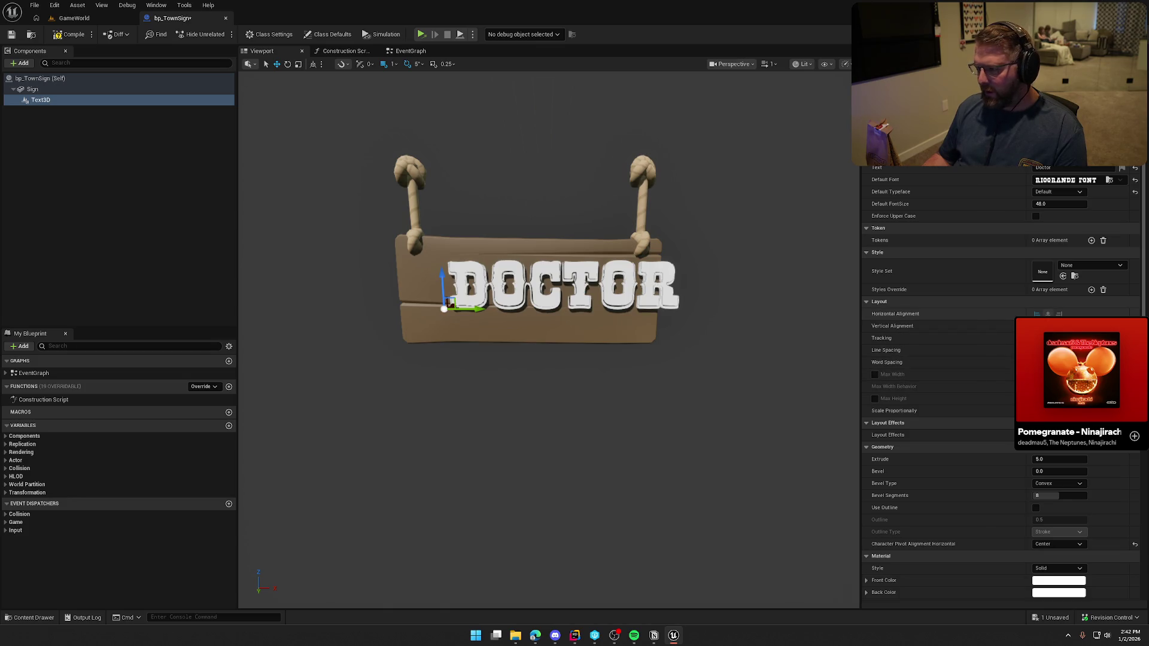
Set horizontal alignment to Center, then frame and orbit to inspect the DOCTOR text
left_click(1047, 314)
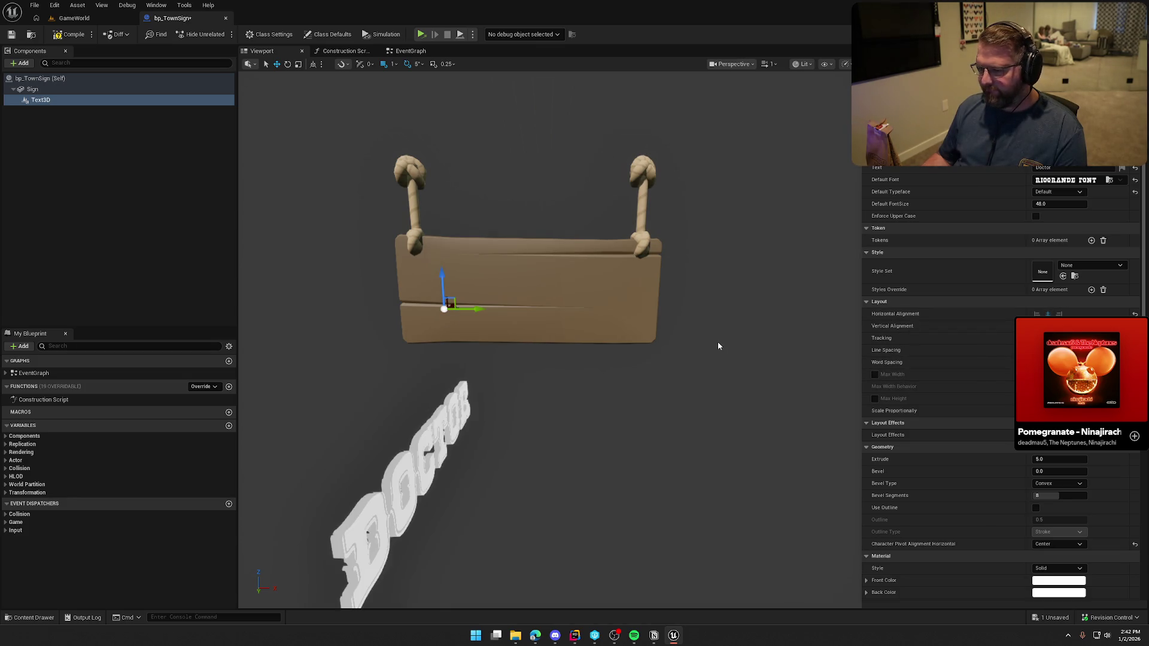
left_click(1047, 325)
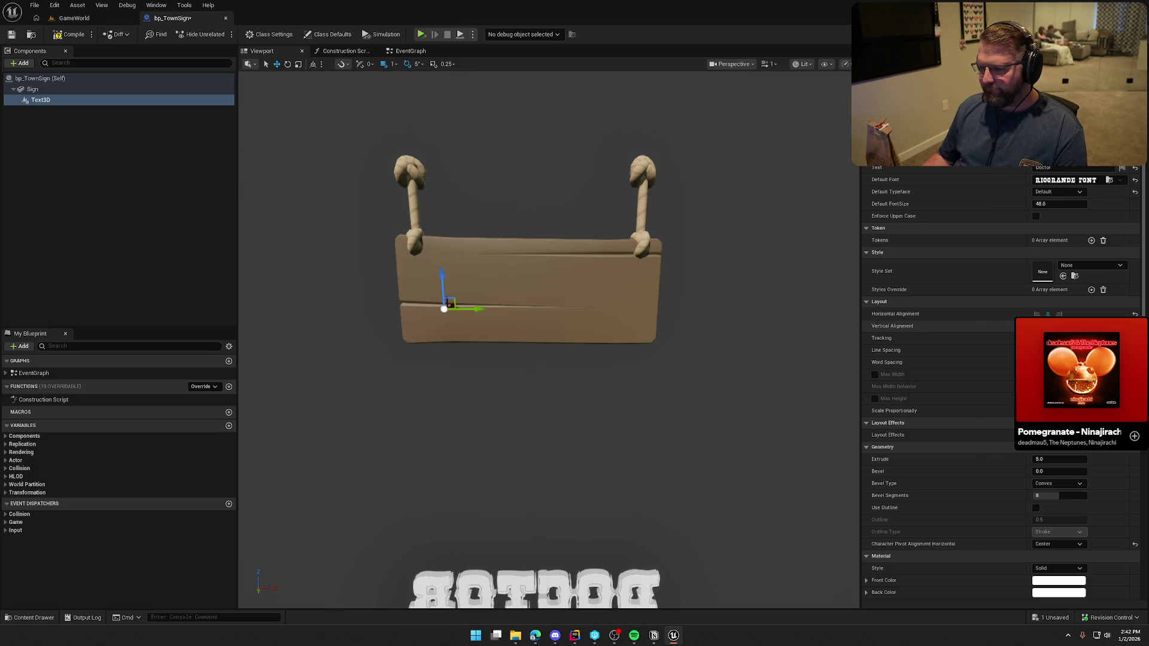
key("f")
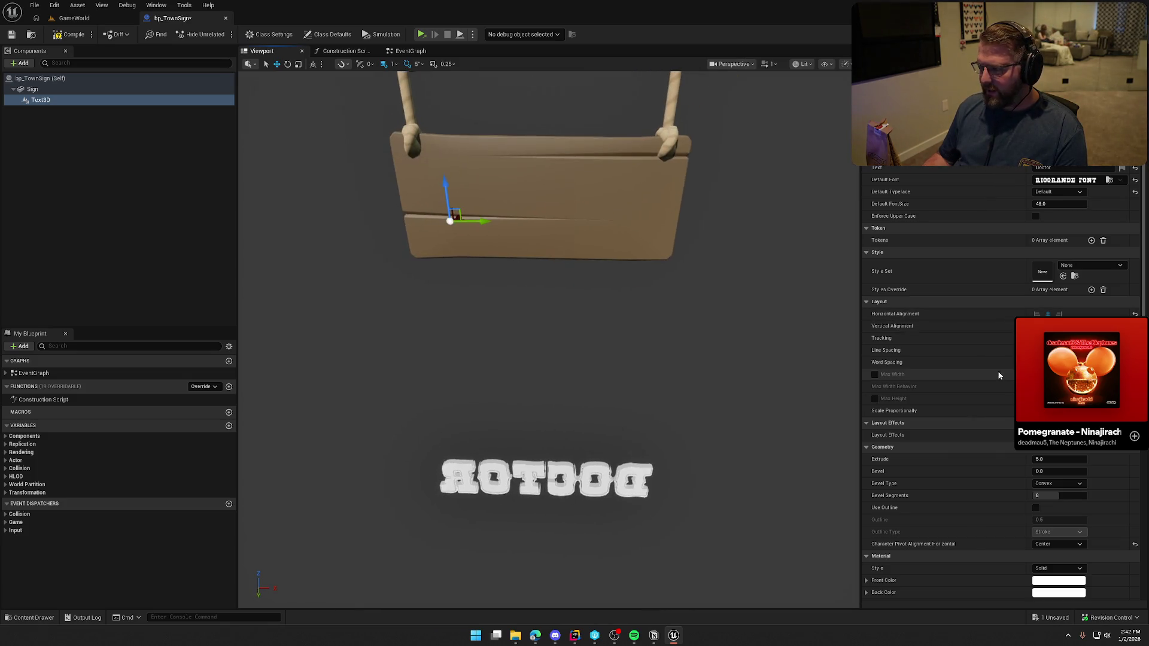
left_click_drag(701, 394, 711, 442)
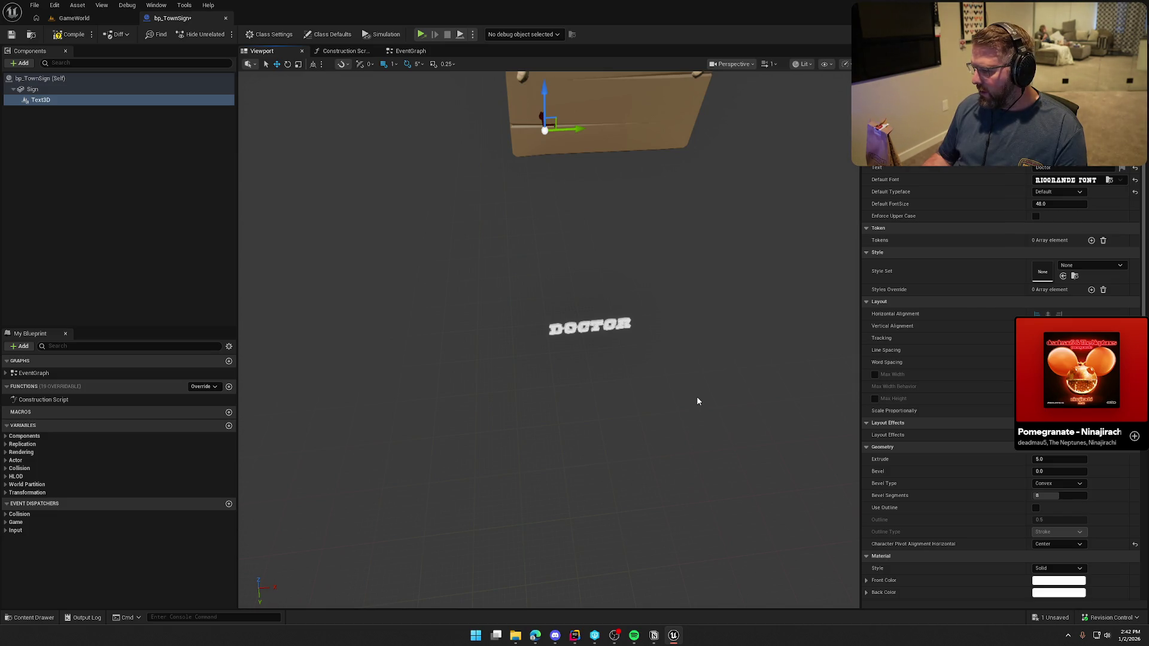
Open the Text 3D plugin page in Project Settings, showing Roboto as default font
scroll(992, 525, "down", 5)
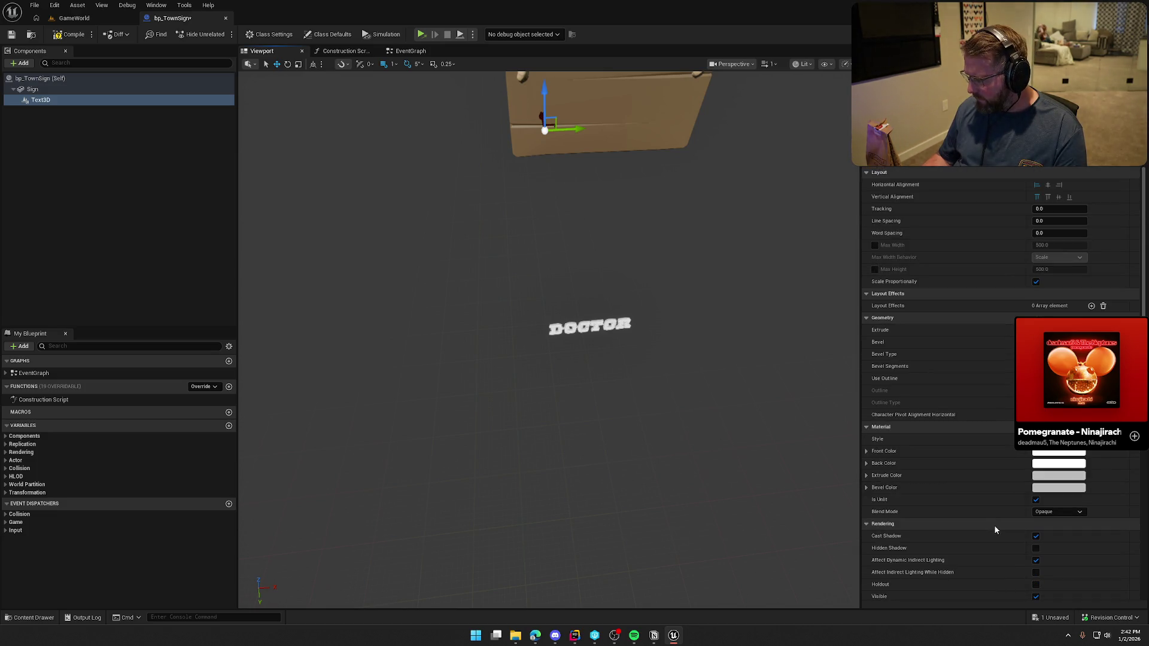
scroll(995, 528, "down", 3)
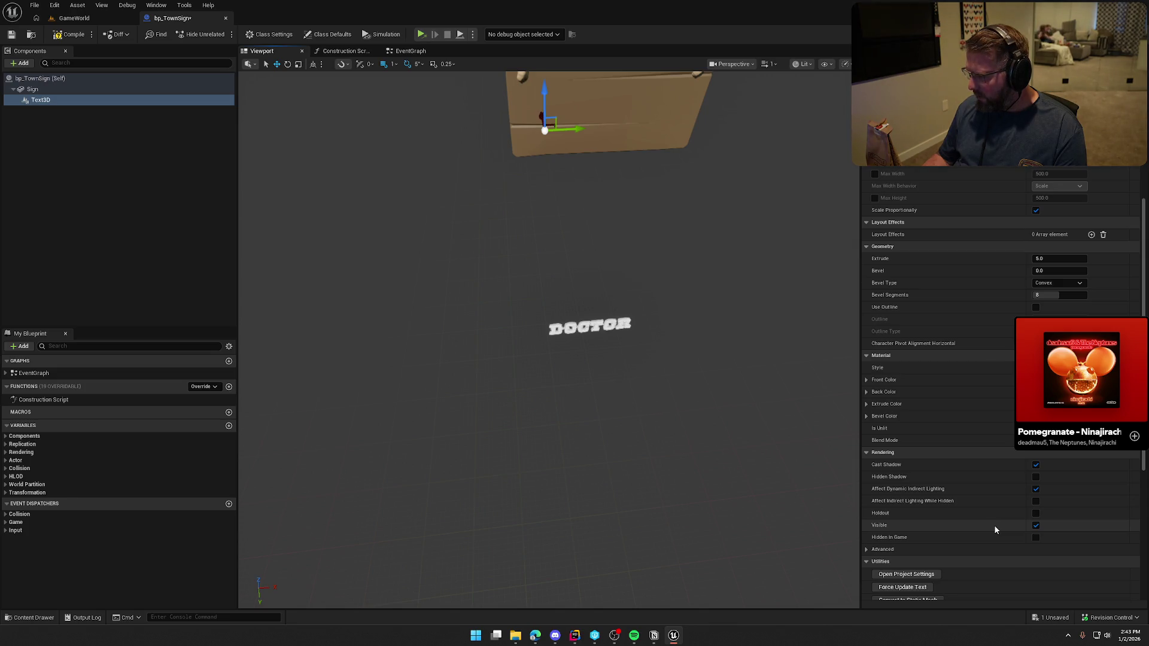
scroll(995, 529, "down", 3)
scroll(993, 525, "down", 5)
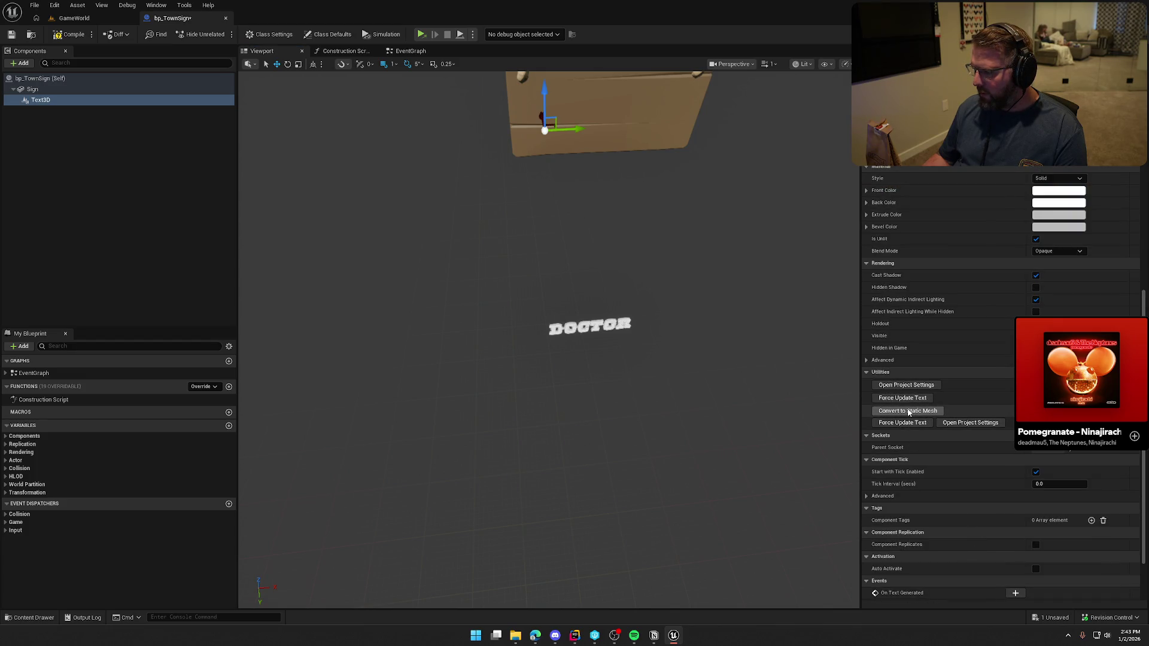
left_click(904, 387)
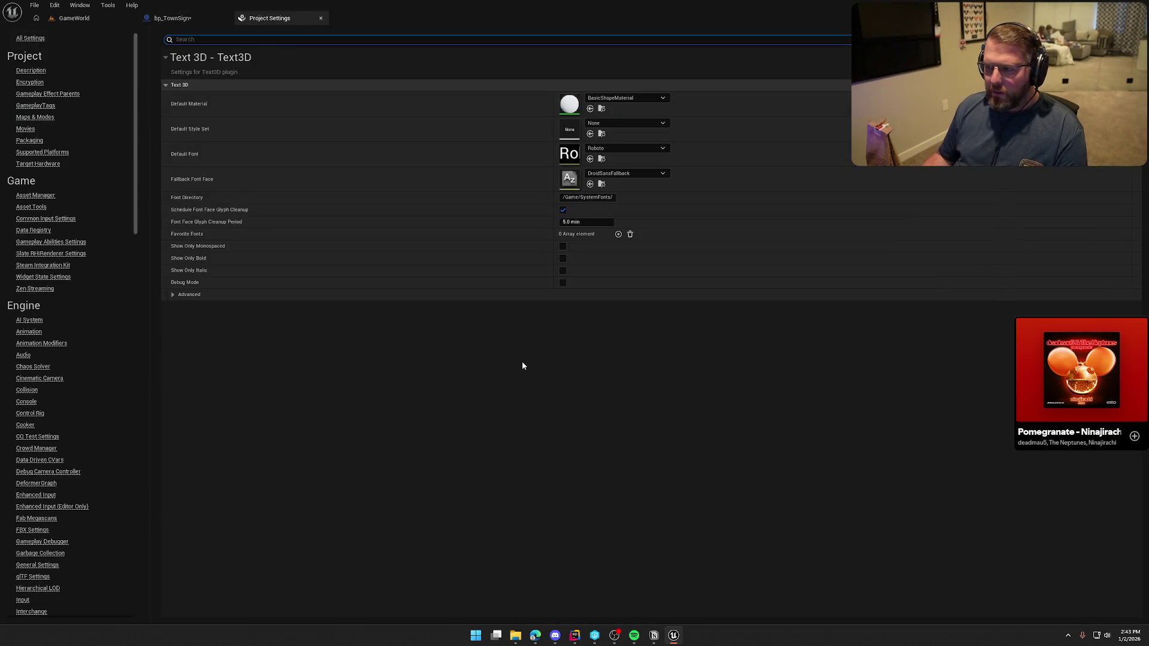
left_click(173, 294)
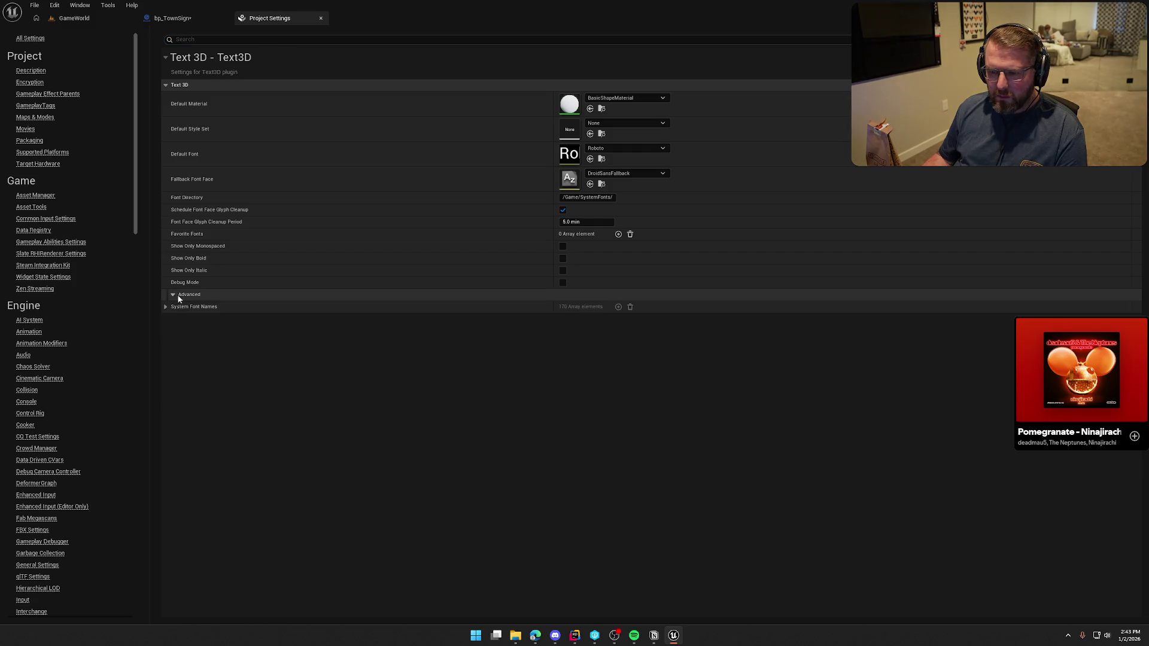
left_click(166, 306)
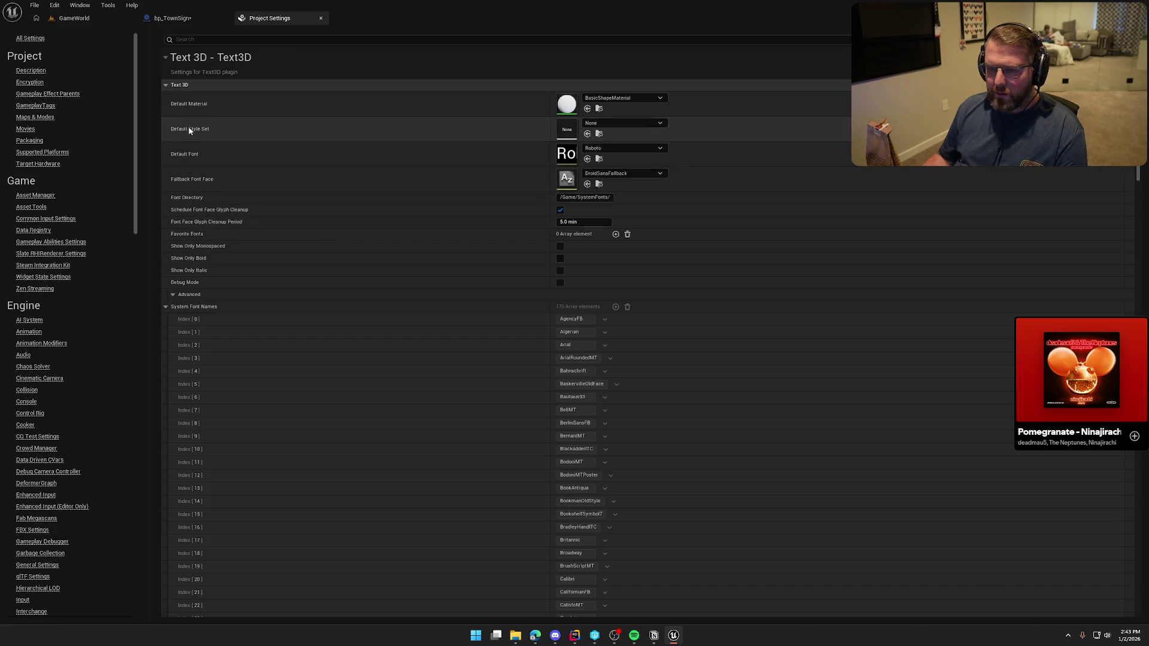
middle_click(285, 18)
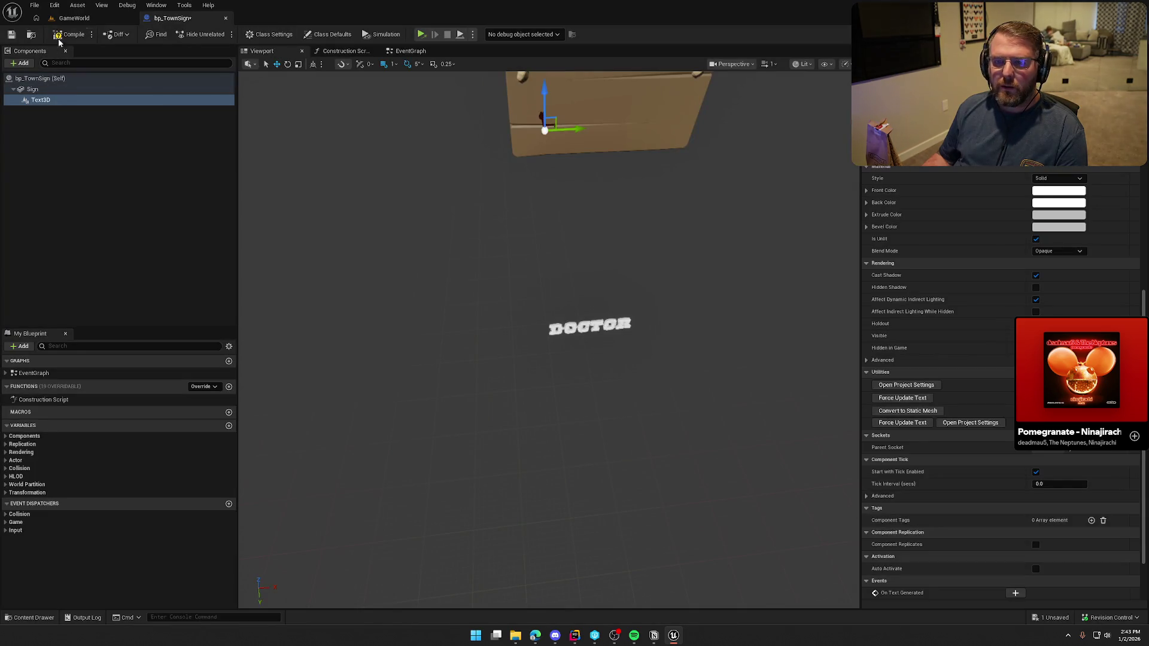
Centre the DOCTOR text horizontally on the board and compile and save the blueprint
key("ctrl+s")
scroll(547, 296, "down", 3)
scroll(547, 296, "up", 3)
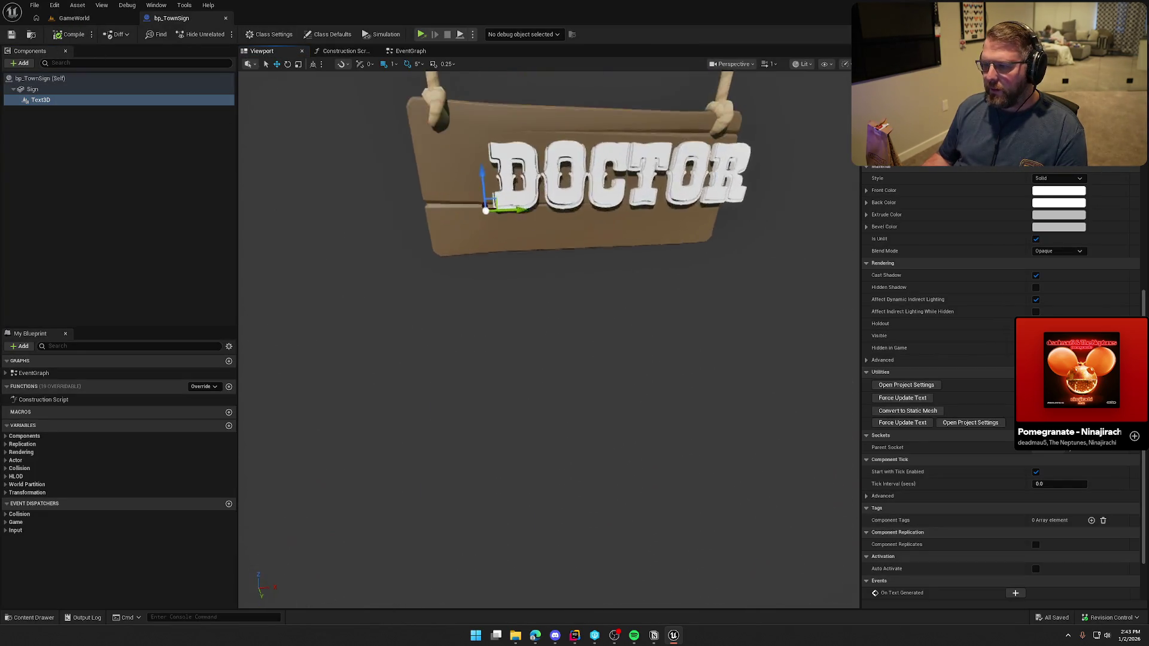
scroll(547, 296, "down", 2)
scroll(973, 363, "up", 5)
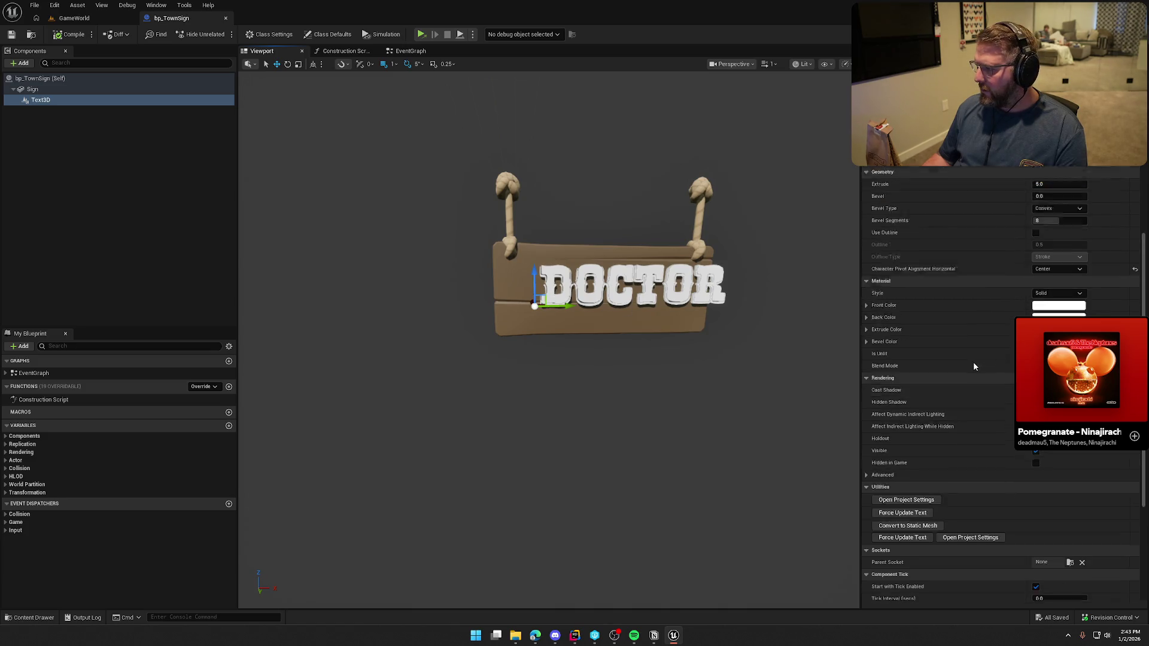
scroll(973, 366, "up", 1)
left_click(1048, 253)
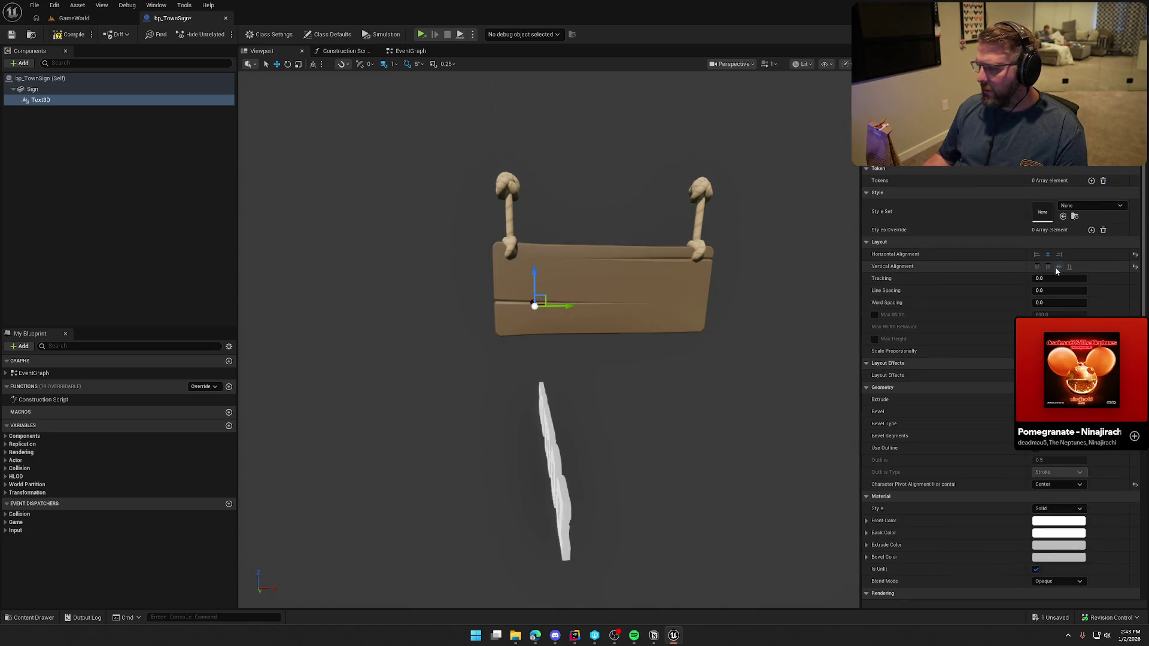
left_click(69, 36)
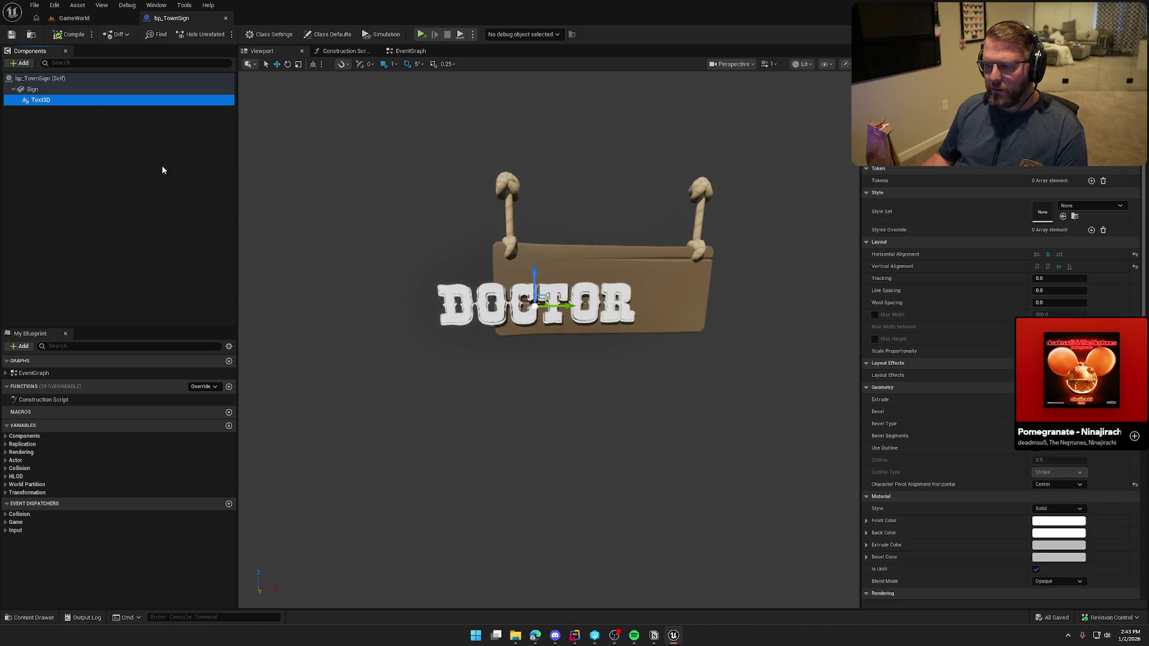
Try nudging the DOCTOR text along Y, undo the stray move, and save again
left_click_drag(547, 295, 610, 283)
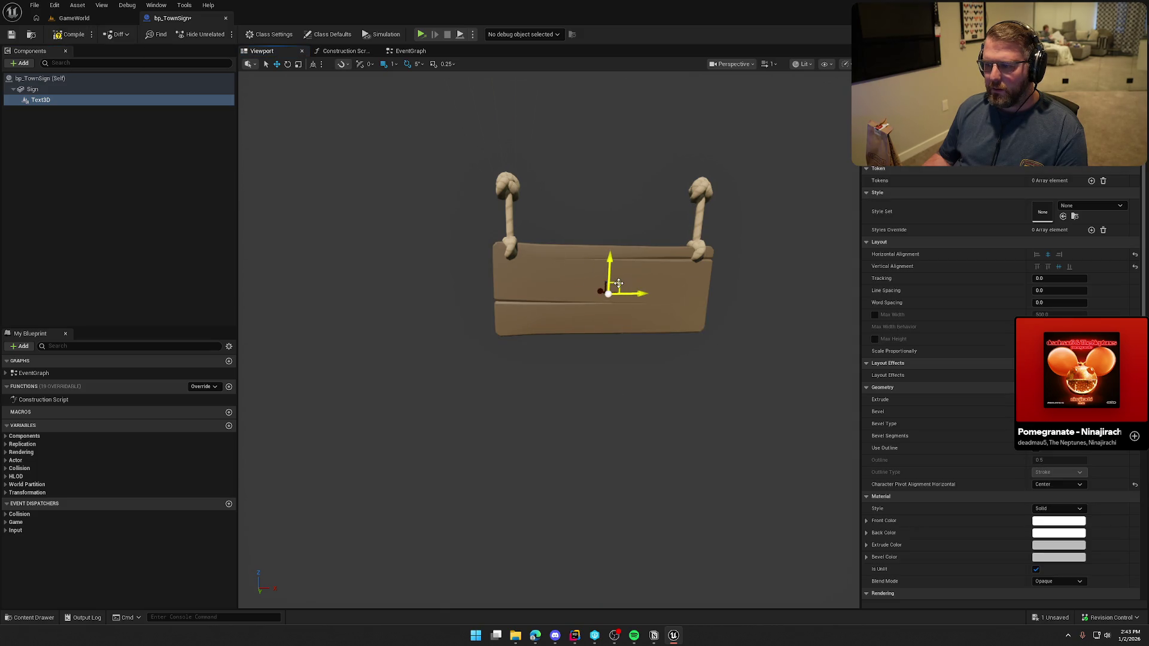
key("ctrl+s")
mouse_move(427, 306)
left_mouse_down()
mouse_move(496, 305)
mouse_move(437, 307)
mouse_move(428, 281)
mouse_move(435, 309)
left_mouse_up()
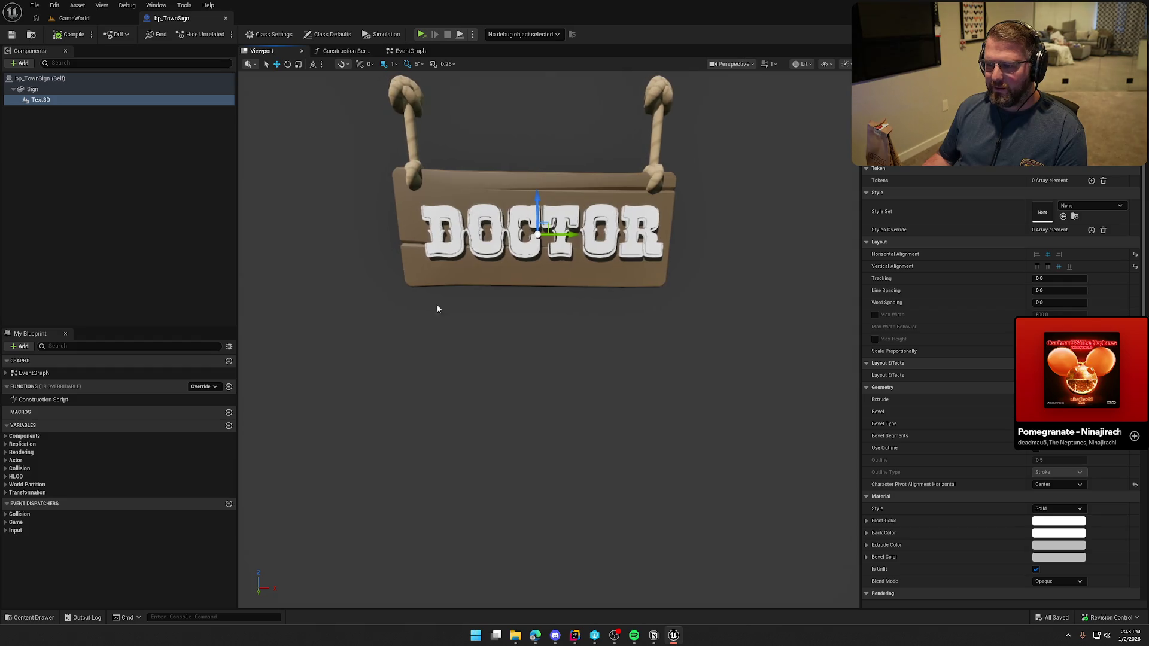
left_click_drag(567, 237, 566, 235)
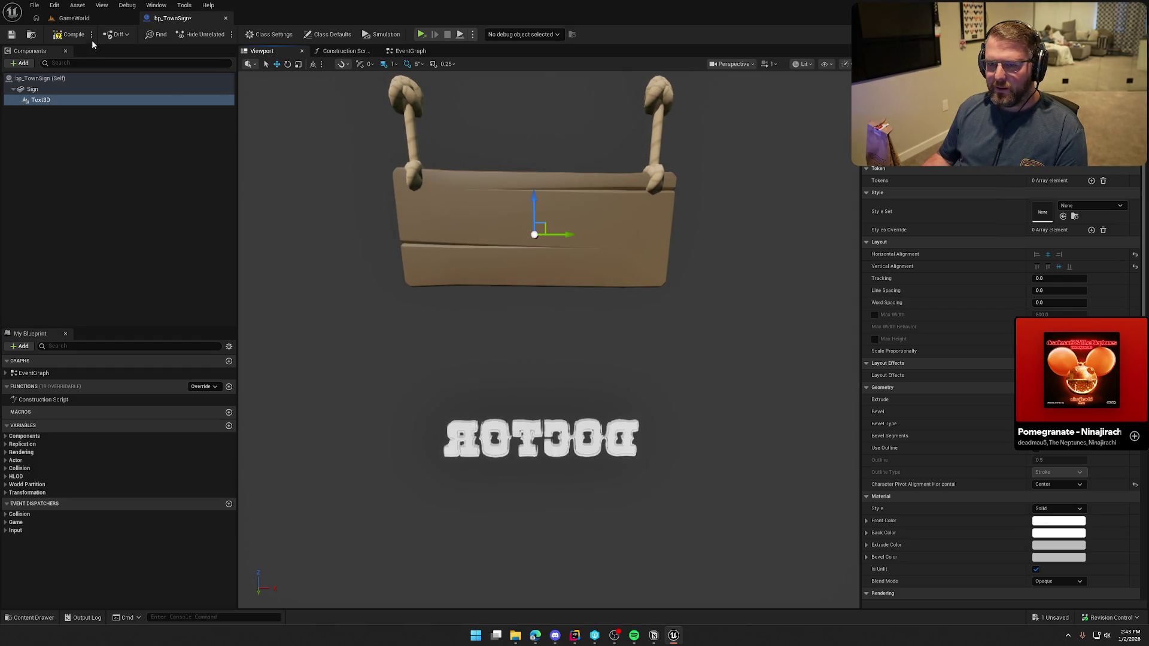
key("ctrl+z")
key("ctrl+s")
mouse_move(404, 293)
left_mouse_down()
mouse_move(263, 296)
mouse_move(264, 281)
mouse_move(263, 302)
mouse_move(266, 290)
left_mouse_up()
scroll(938, 514, "down", 4)
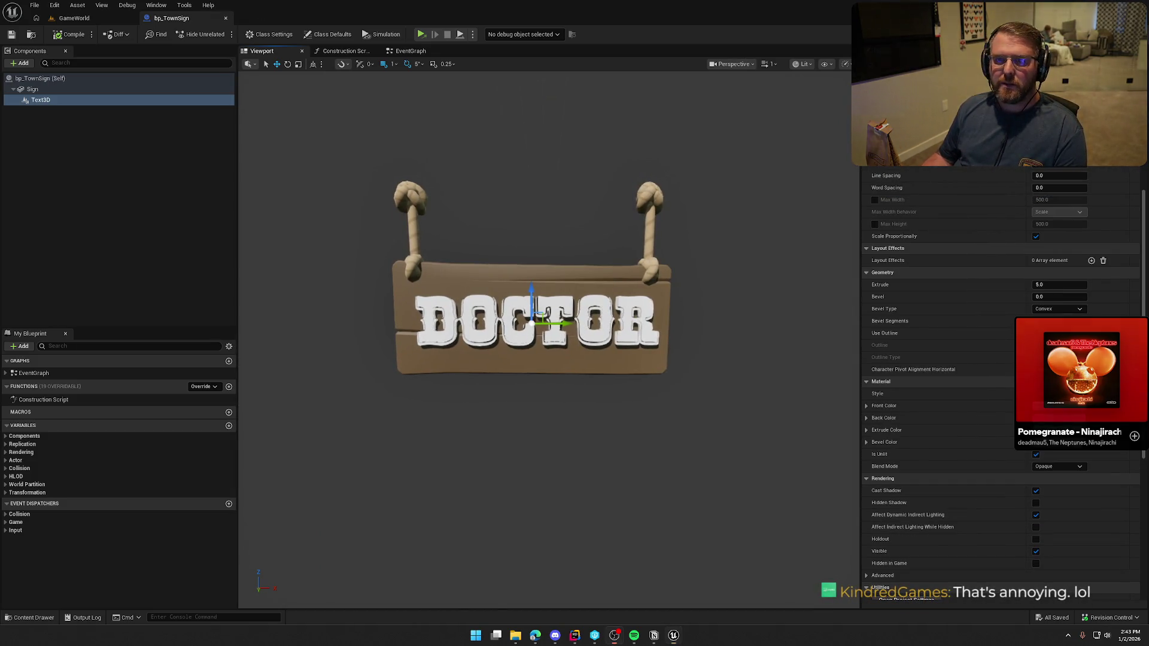
scroll(988, 454, "down", 2)
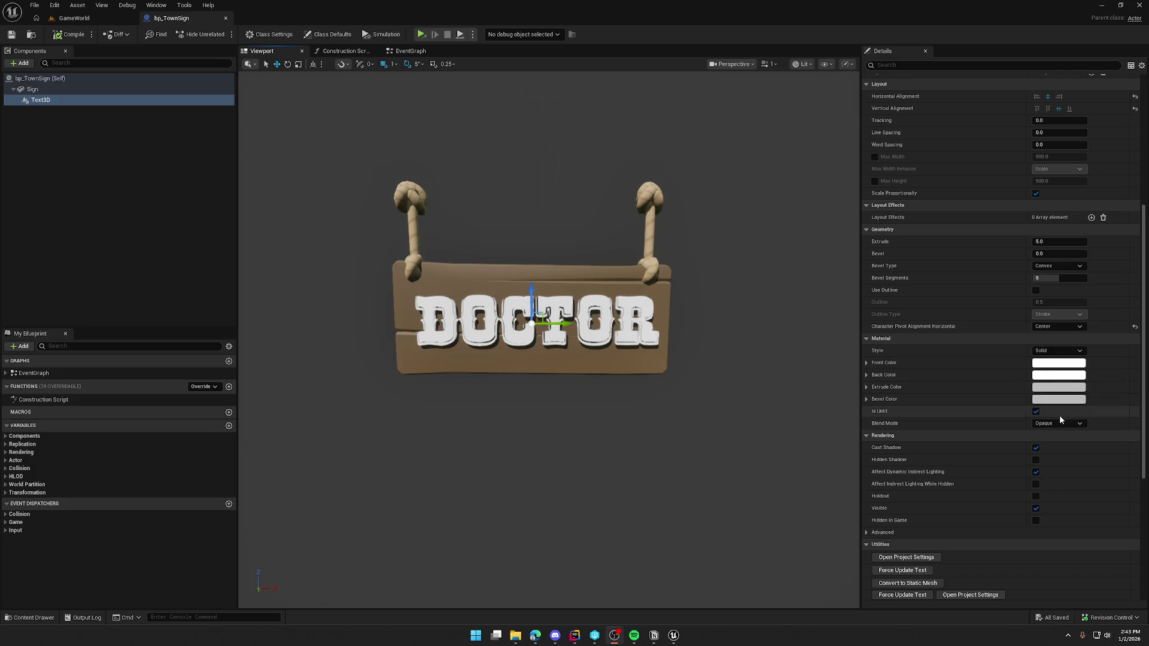
Set the Text3D default font size to 35
scroll(1015, 497, "down", 2)
scroll(1016, 498, "up", 5)
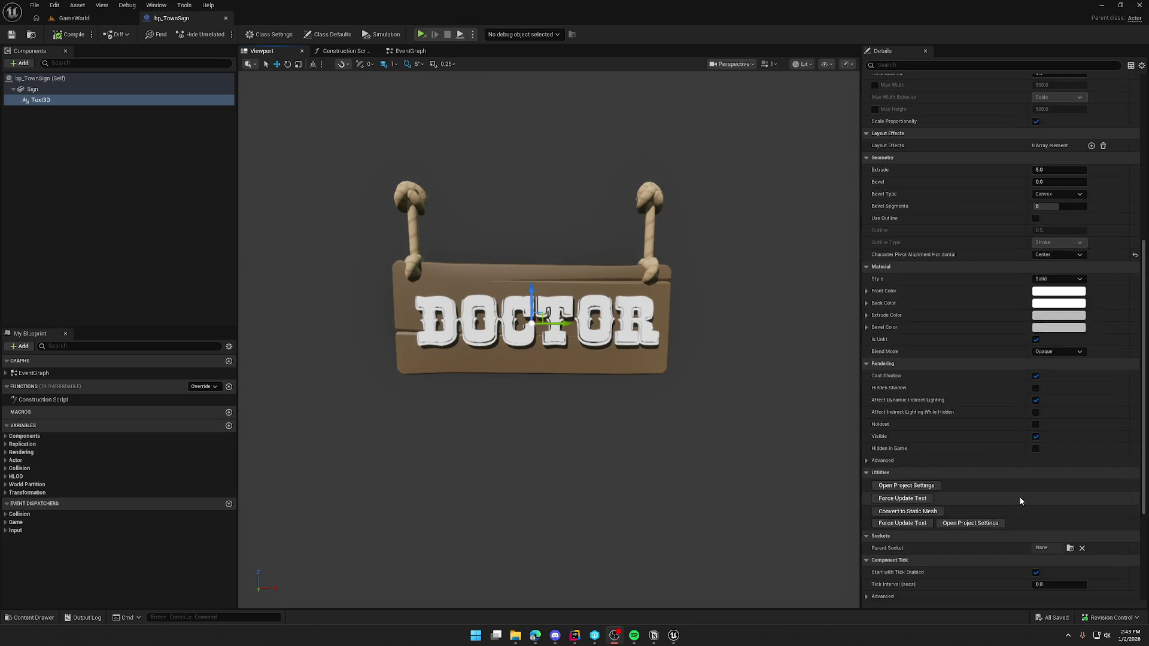
scroll(1020, 501, "up", 5)
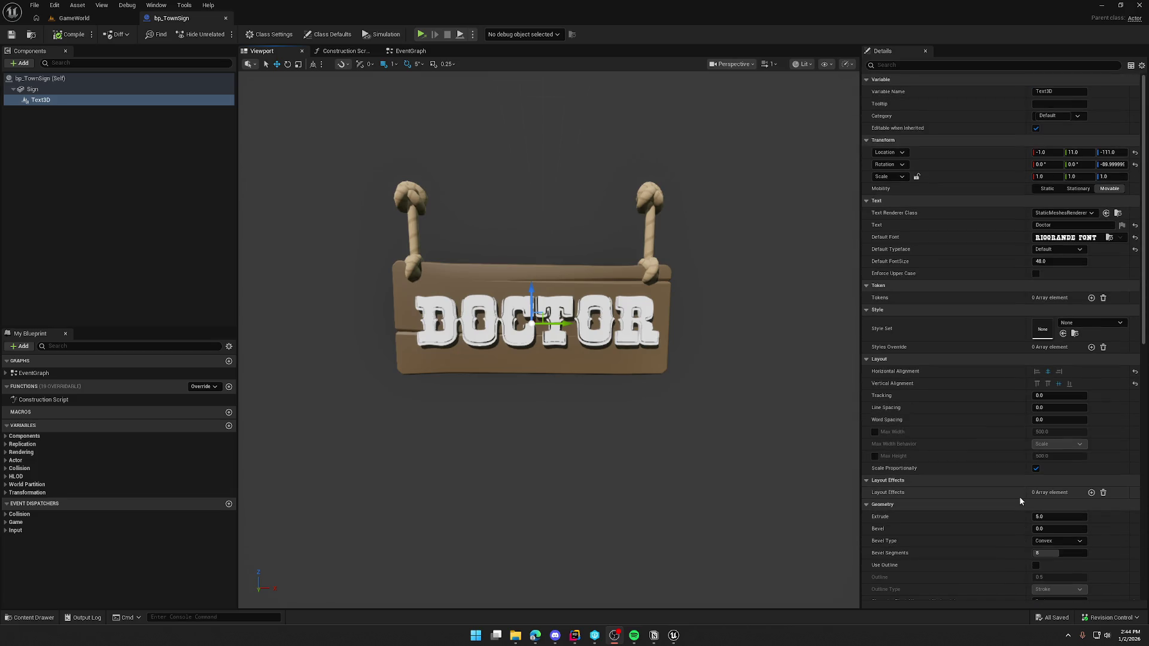
left_click(1054, 262)
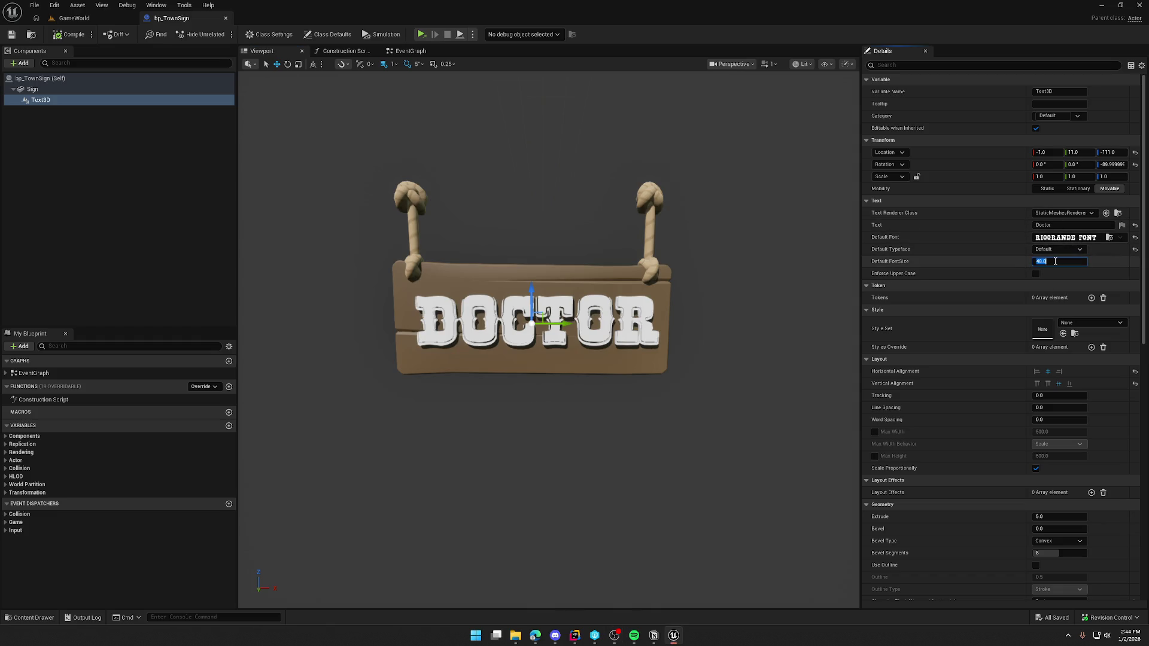
type("35")
key("Return")
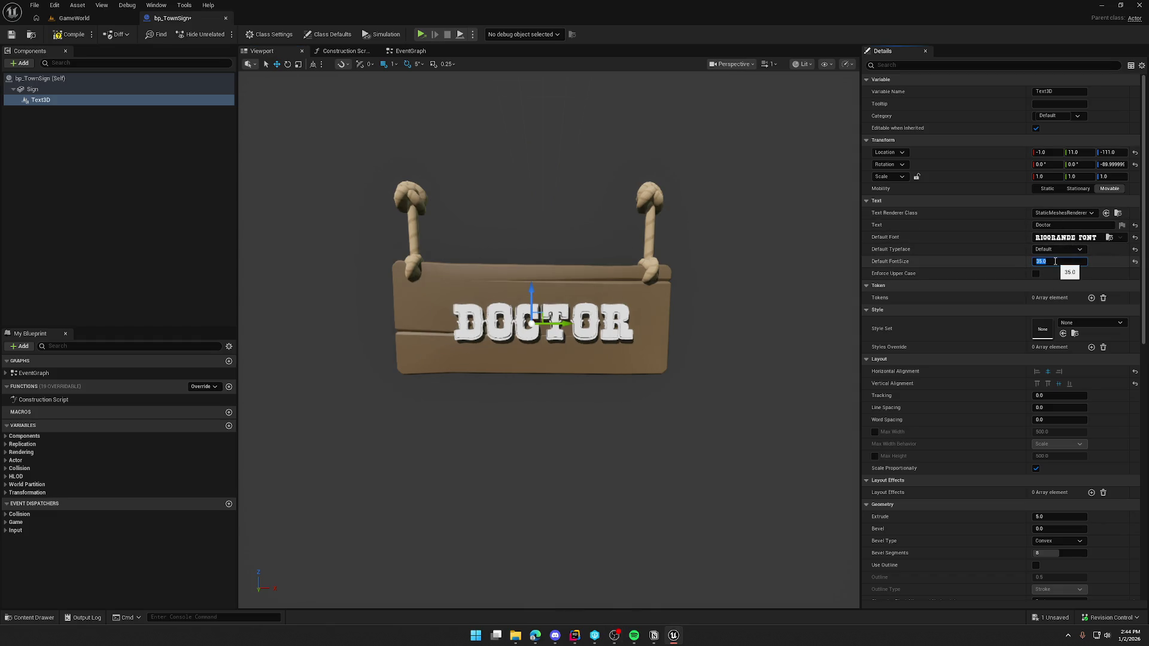
Move the DOCTOR text forward to Location X -8 and compile the blueprint
left_click_drag(563, 323, 563, 324)
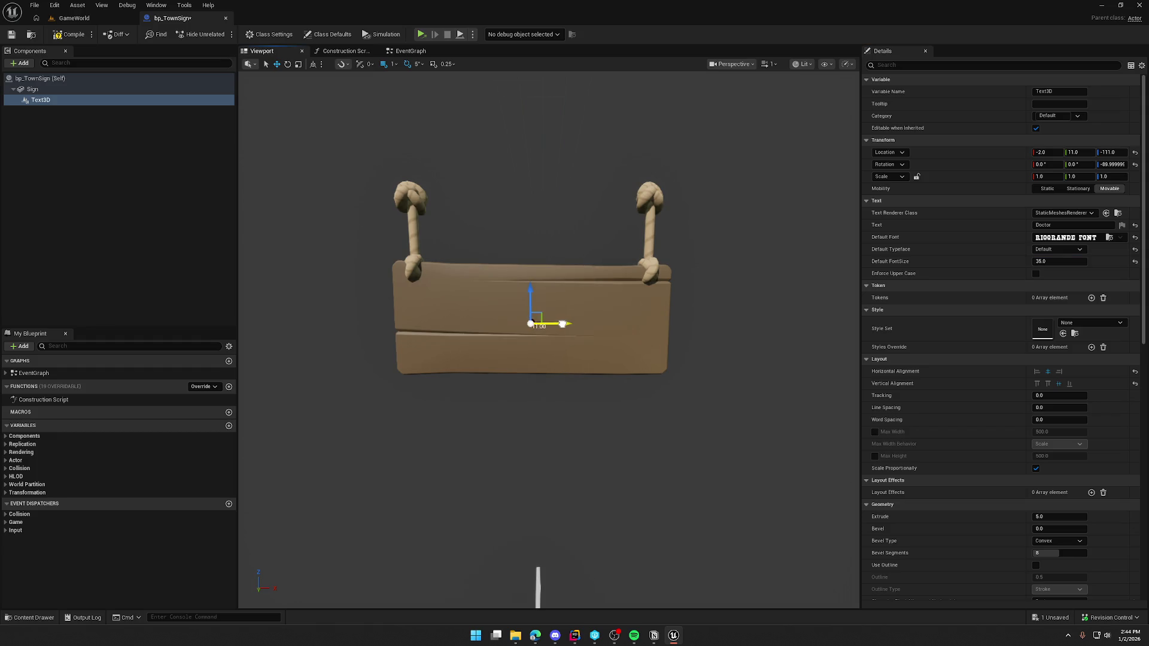
key("ctrl+s")
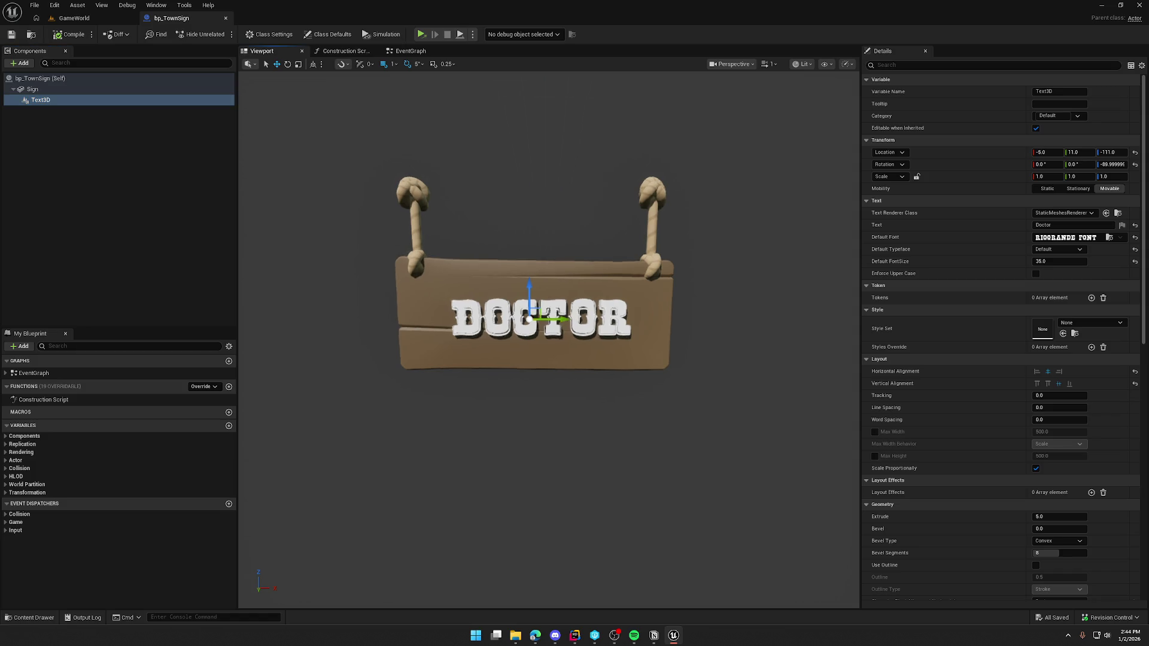
scroll(573, 334, "down", 4)
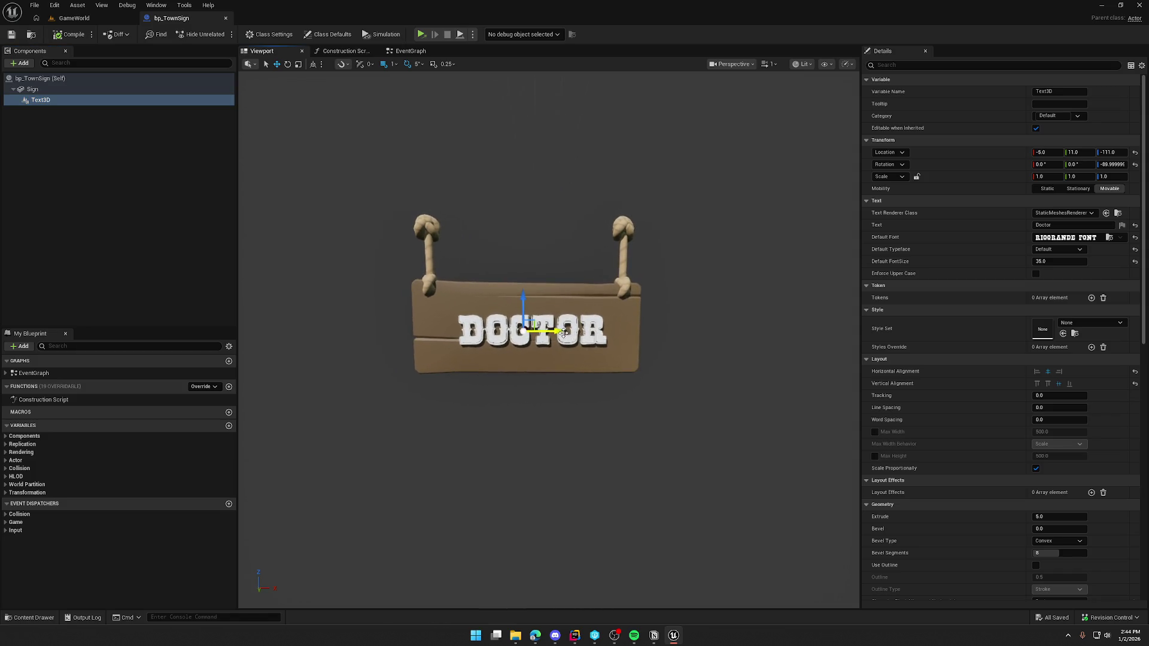
left_click_drag(534, 333, 549, 330)
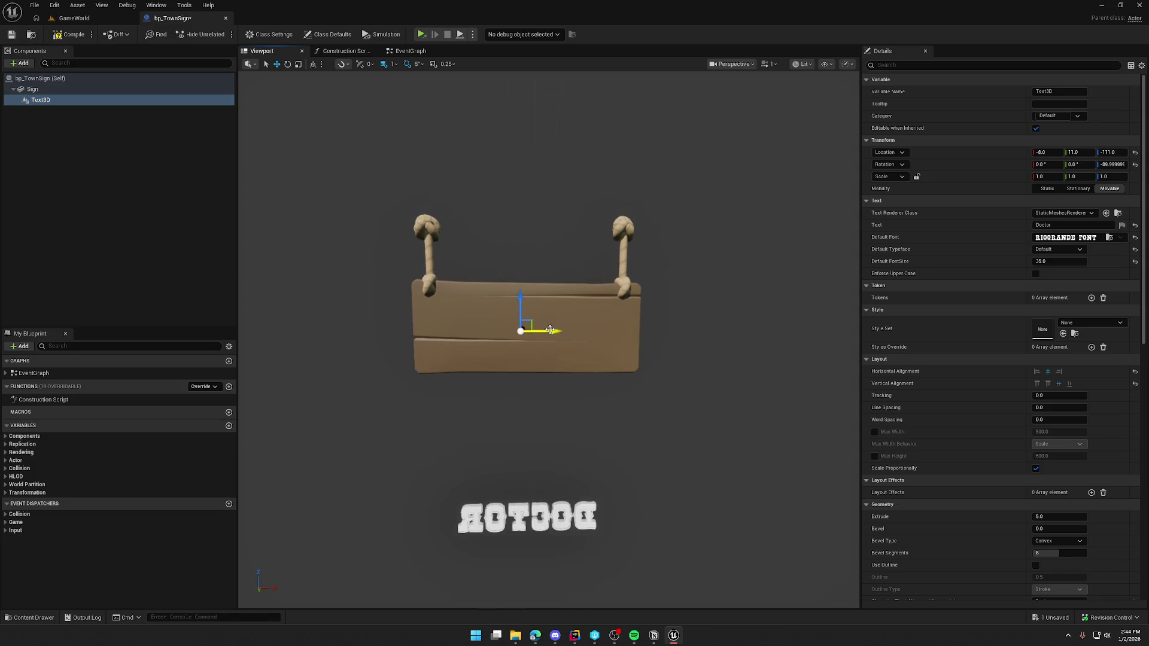
left_click(75, 38)
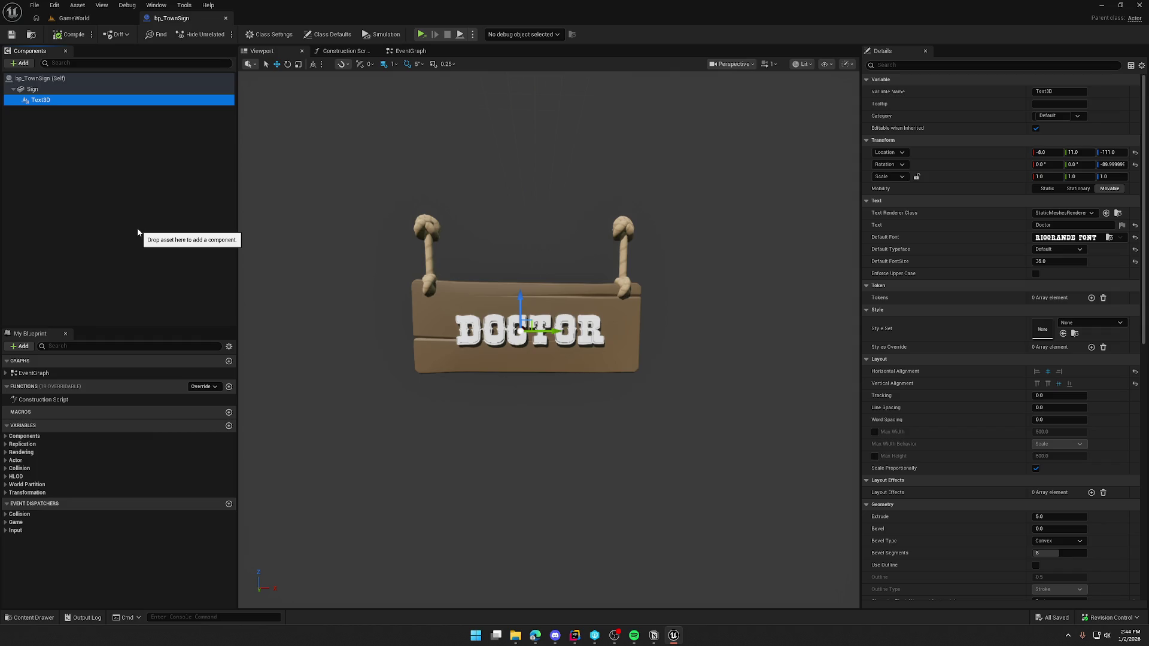
key("Up")
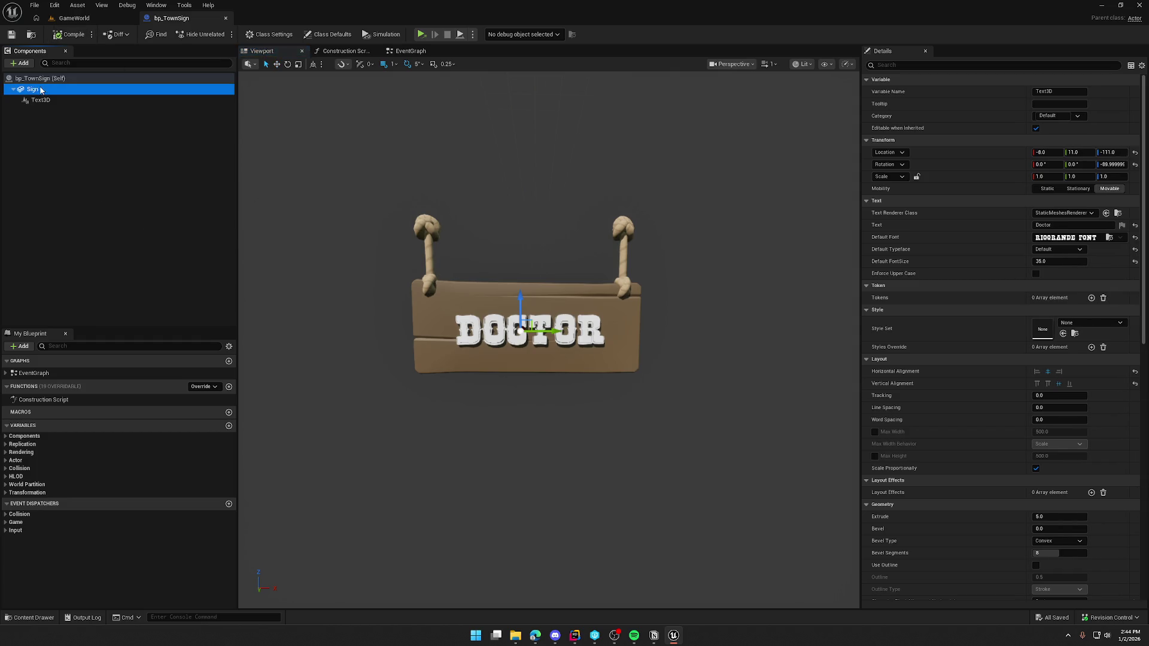
Swap the Sign mesh to SM_Sign_Hanging_Long and compile
left_click(1075, 225)
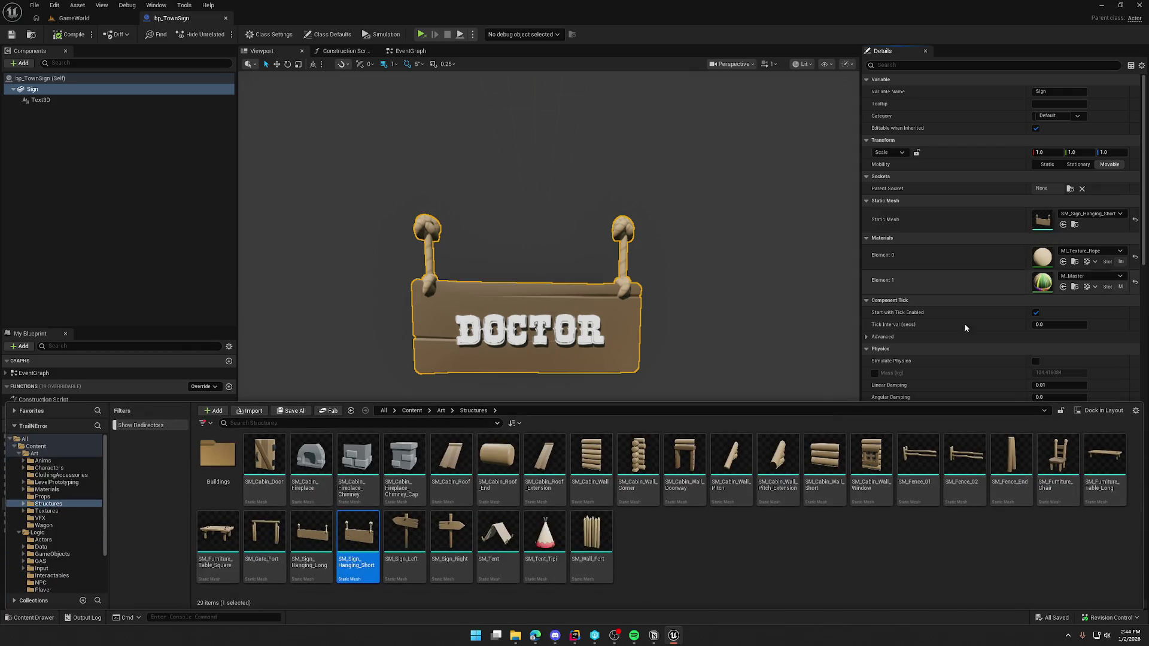
key("Left")
left_click(1063, 225)
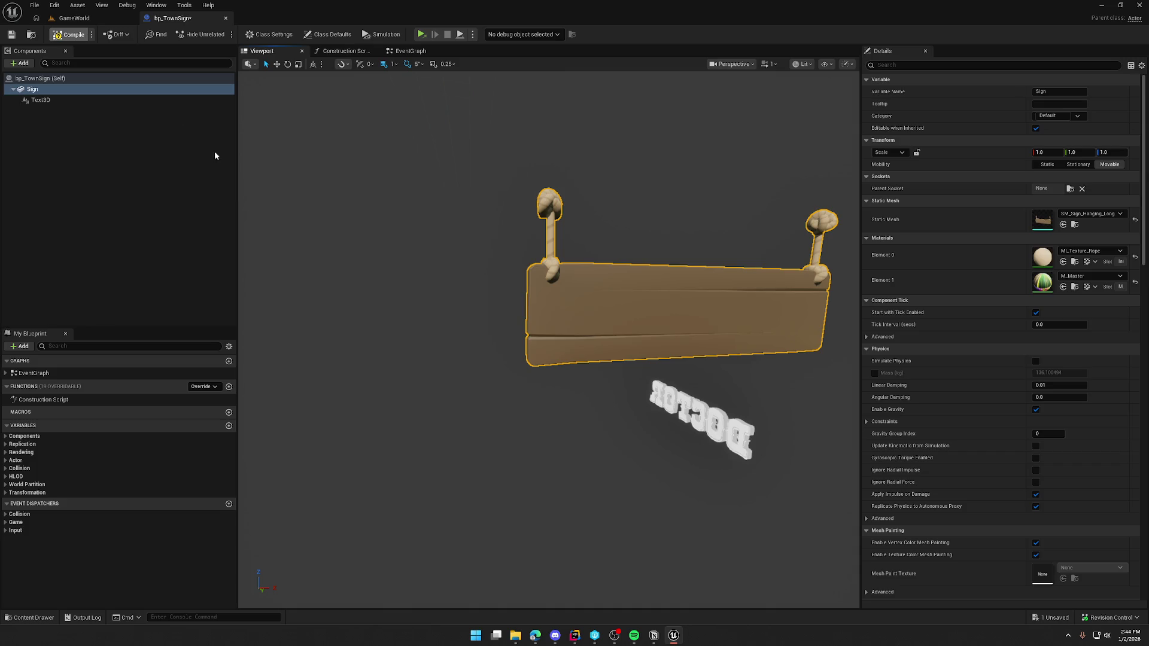
key("ctrl+s")
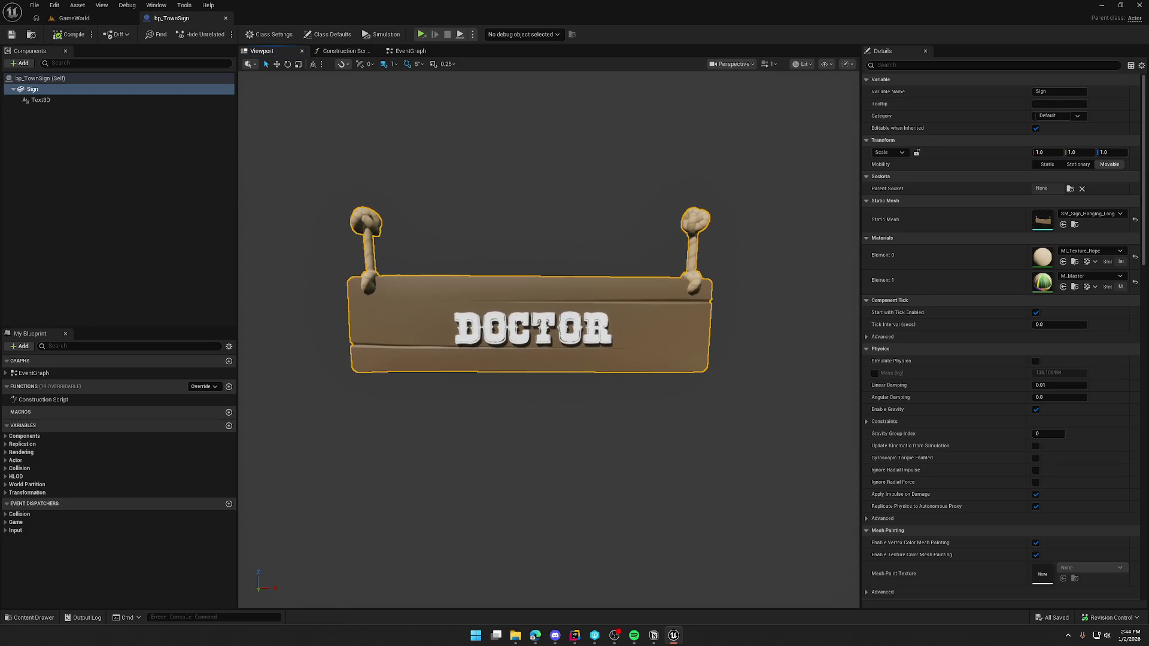
Revert the Sign mesh to SM_Sign_Hanging_Short, compile, and return to GameWorld
left_click(1091, 213)
left_click(1080, 360)
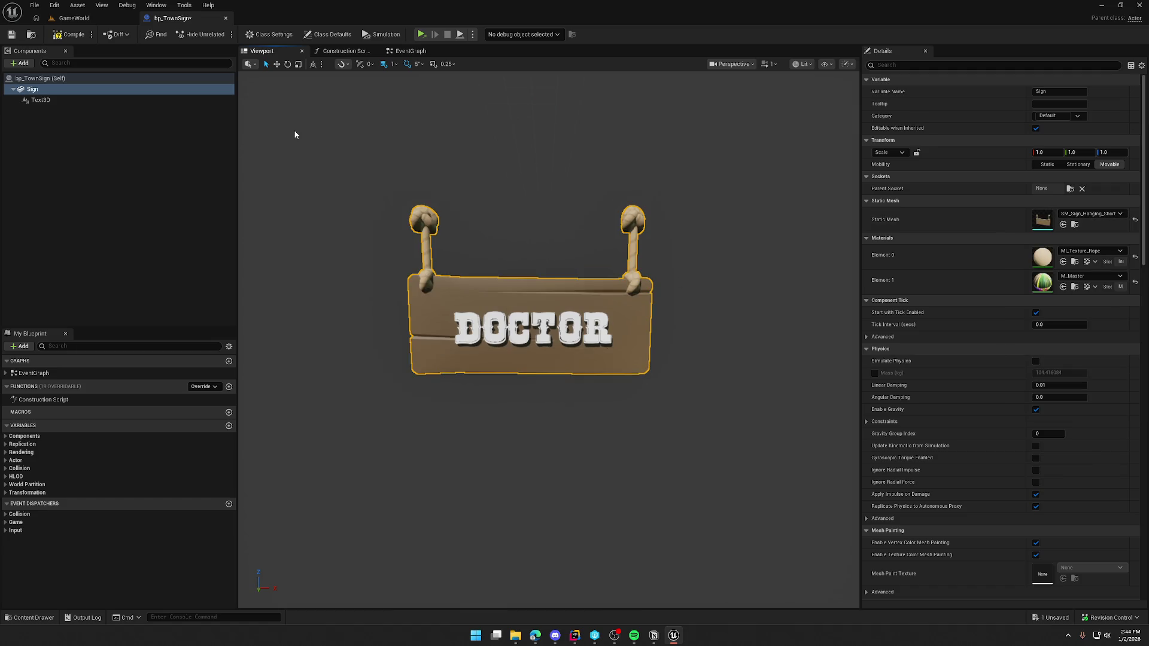
left_click(71, 34)
left_click(75, 18)
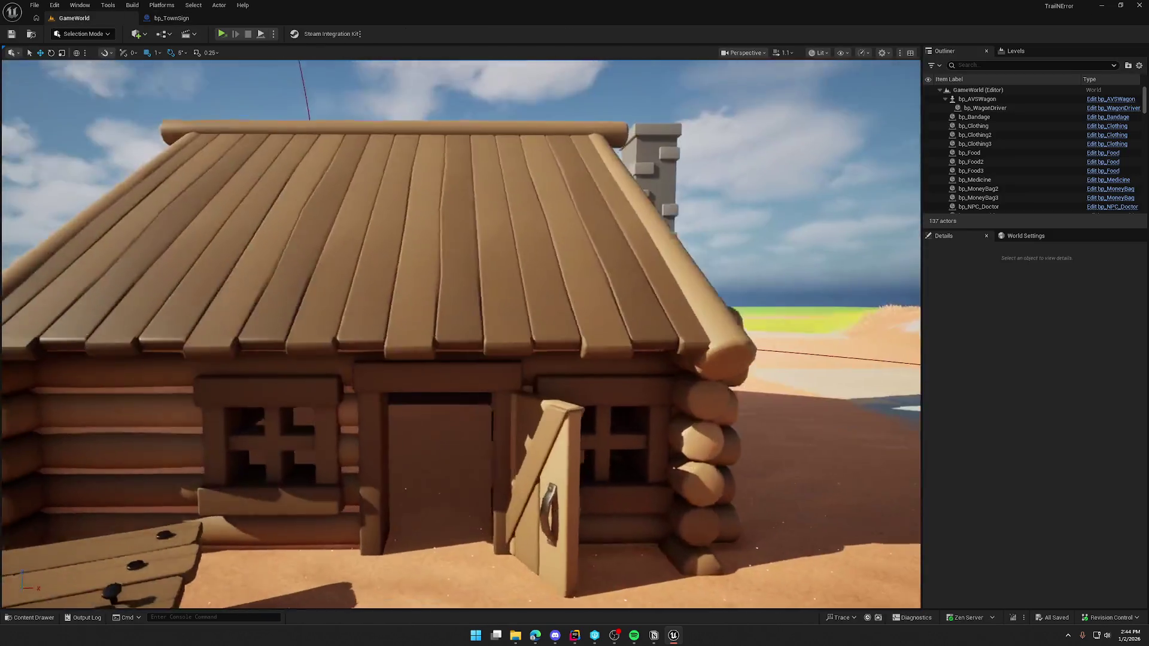
Drag a bp_TownSign from Logic/Actors onto the cabin's roof edge and lower it to Z 256
key("ctrl+space")
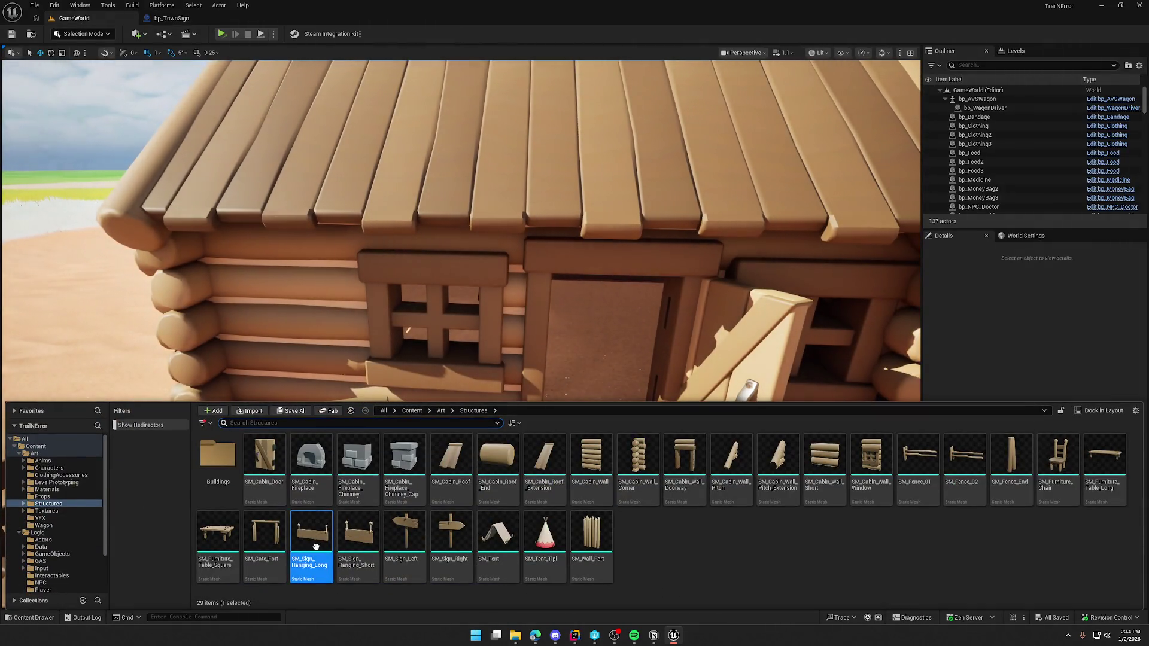
left_click(43, 541)
mouse_move(219, 457)
left_mouse_down()
mouse_move(256, 297)
mouse_move(316, 201)
left_mouse_up()
key("Escape")
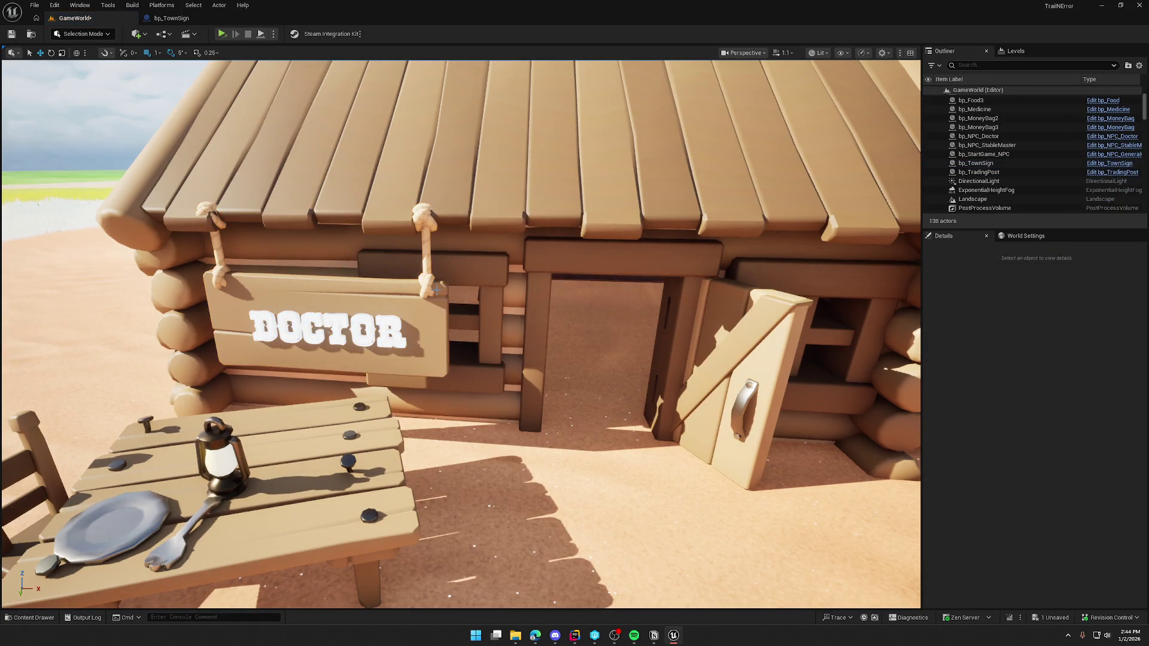
left_click_drag(373, 265, 432, 282)
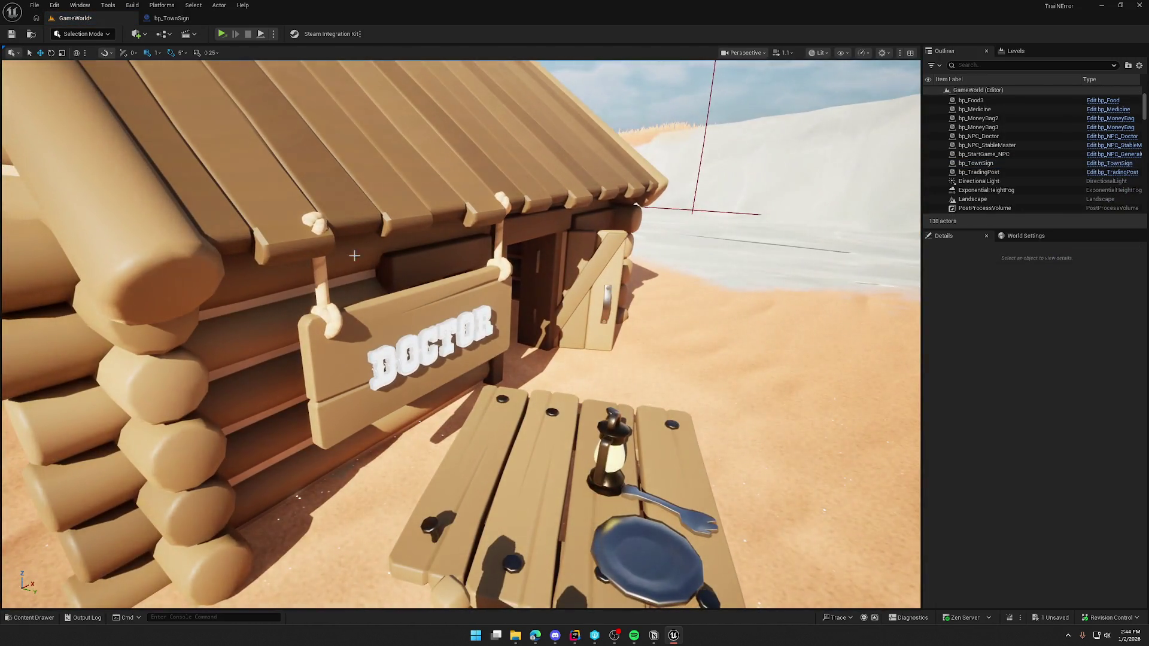
left_click(433, 281)
left_click_drag(427, 182, 426, 190)
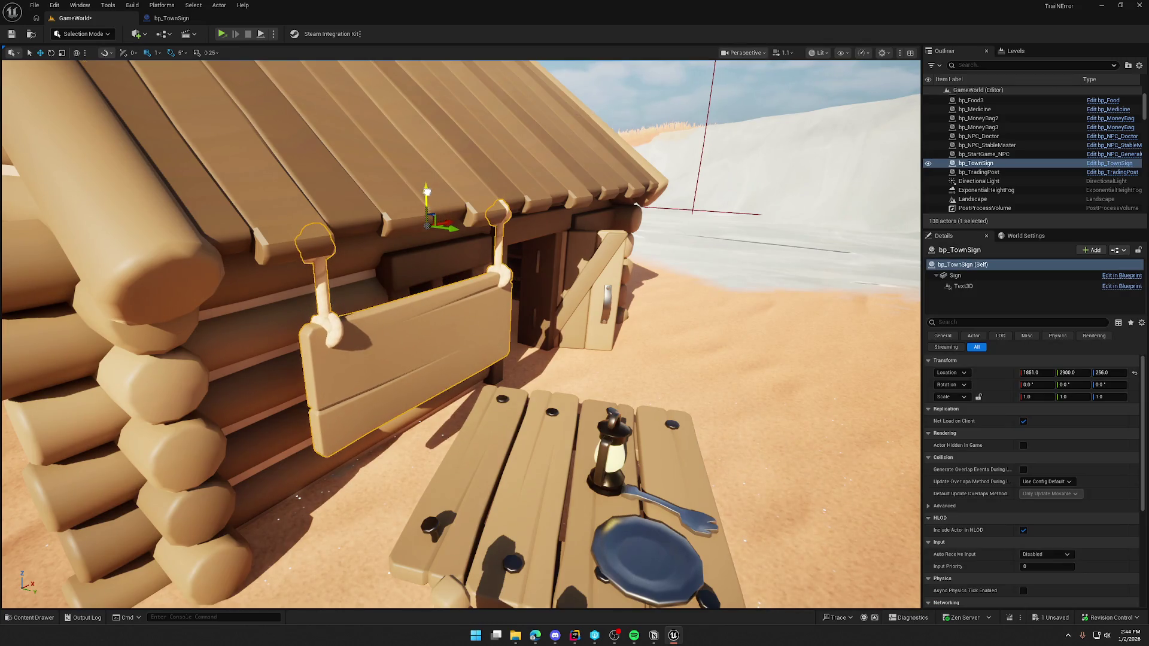
Slide the sign left to X 1823 and save the level, checking out changed assets
key("Escape")
mouse_move(459, 229)
left_mouse_down()
mouse_move(455, 251)
mouse_move(472, 281)
left_mouse_up()
left_click(479, 287)
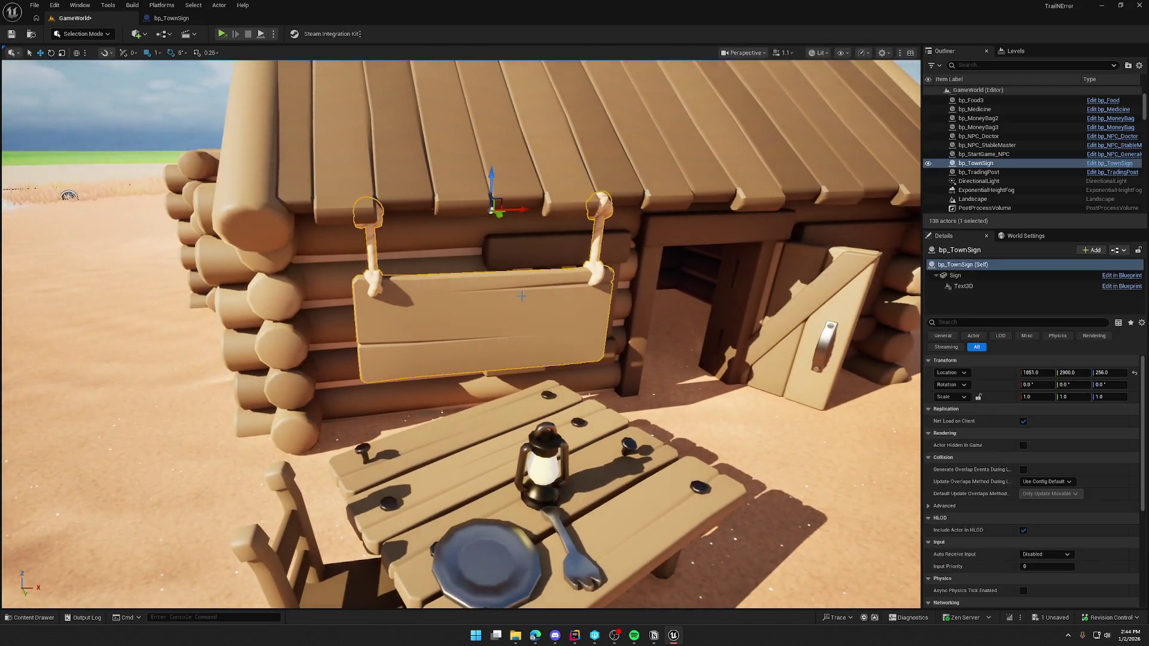
left_click_drag(515, 210, 486, 213)
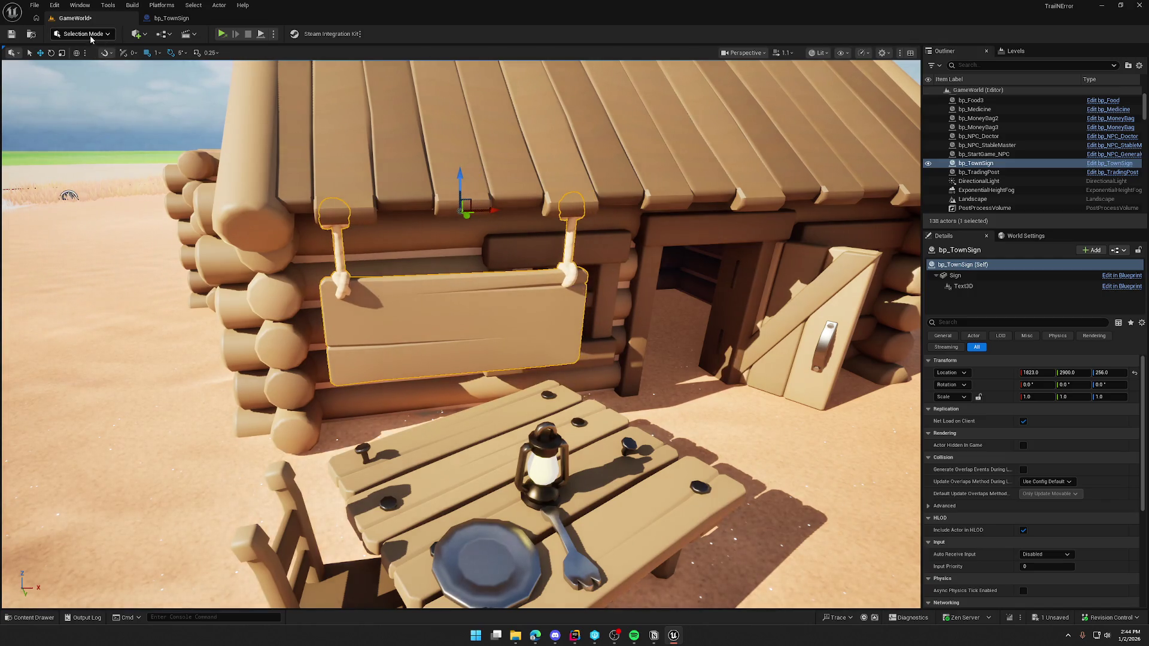
left_click(658, 281)
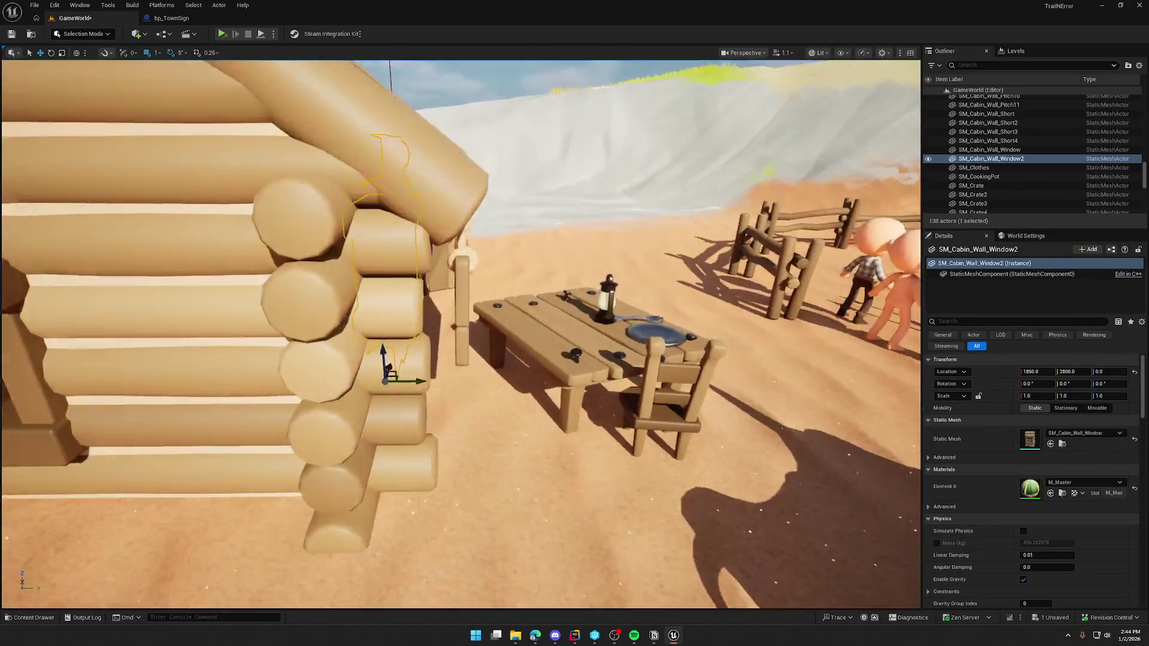
left_click_drag(455, 323, 263, 293)
left_click(262, 290)
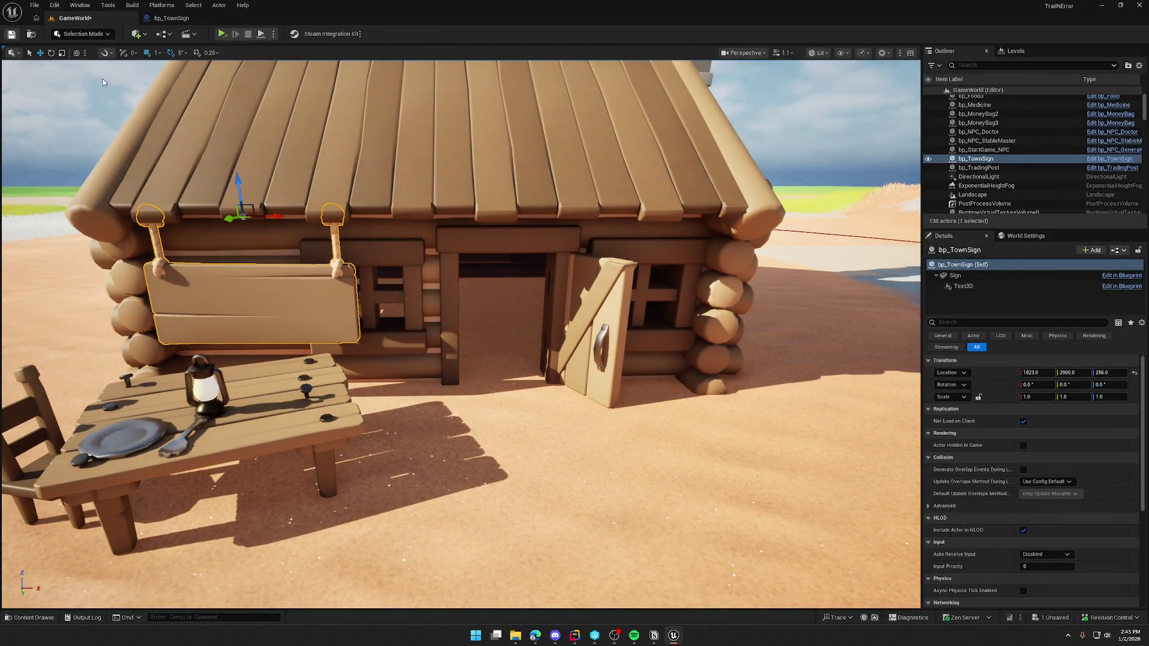
key("ctrl+s")
left_click(585, 420)
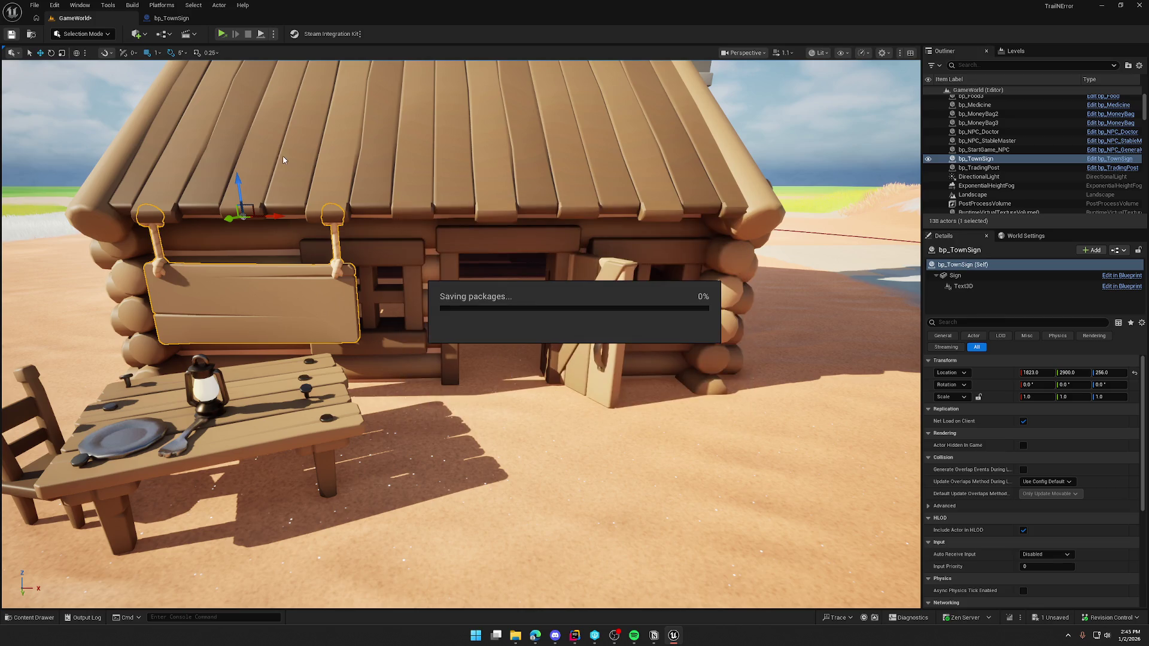
Run a play test from the Play options, then return to the bp_TownSign Blueprint
left_click(273, 34)
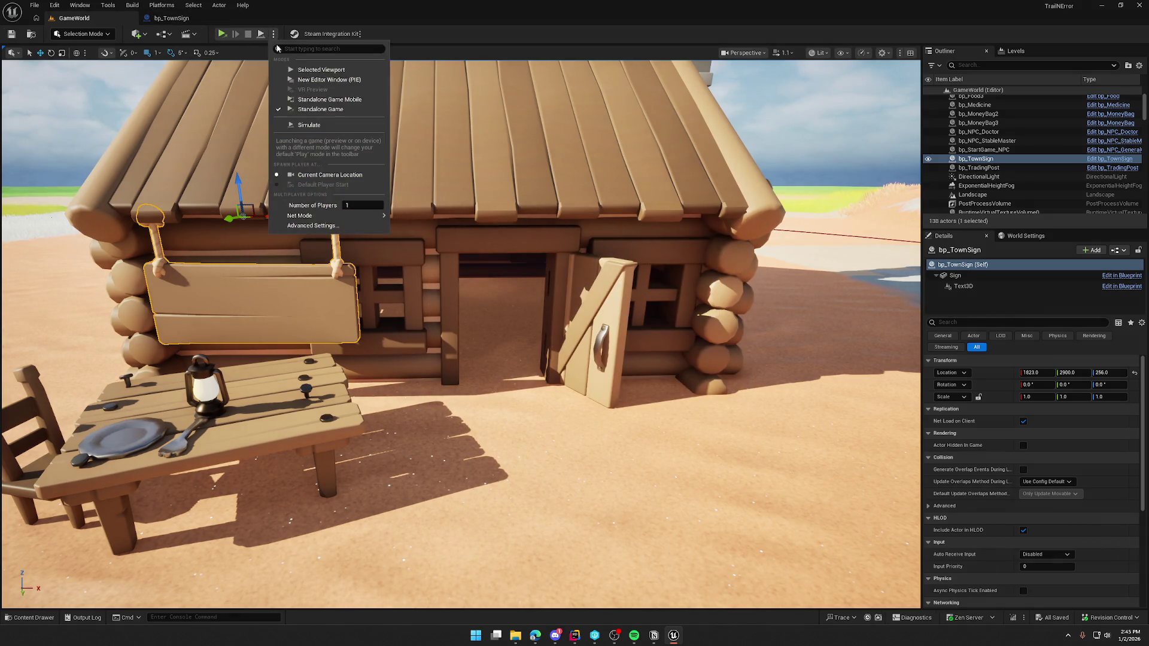
left_click(300, 70)
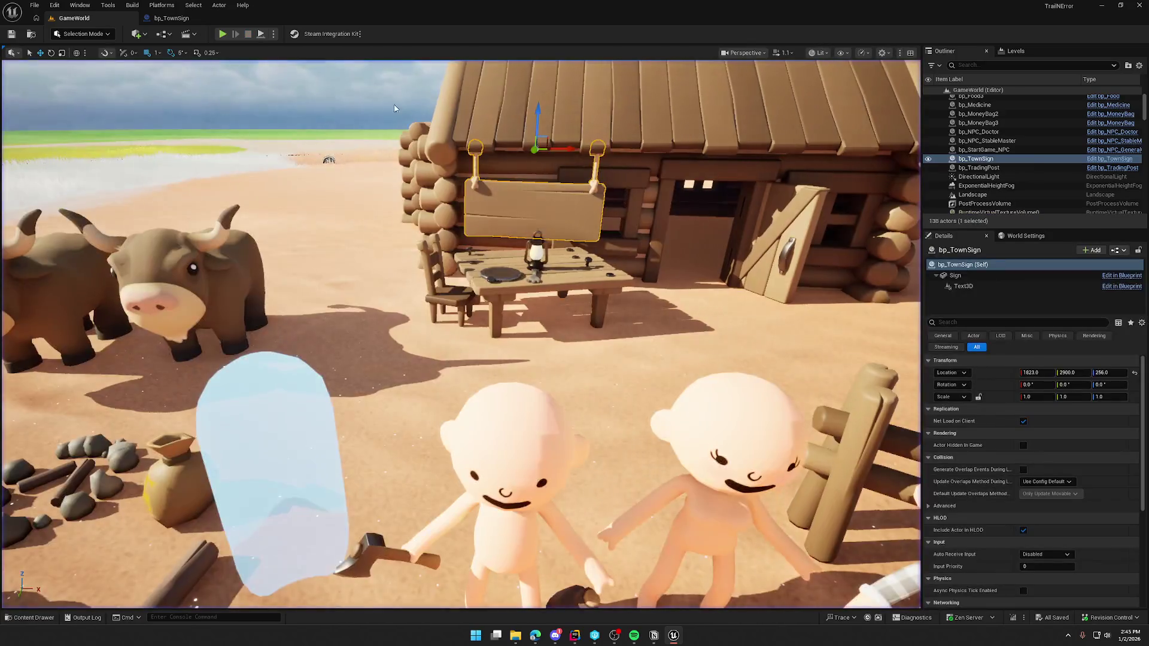
left_click(171, 18)
left_click_drag(469, 213, 434, 211)
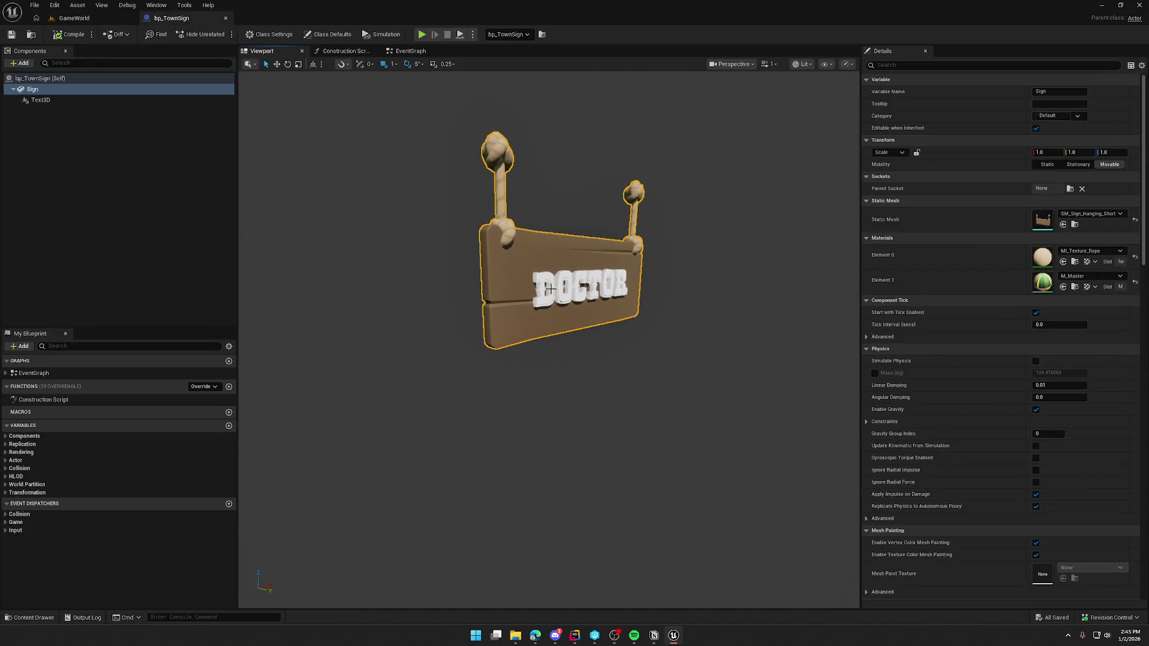
Select the Text3D component and run a quick play test of the GameWorld level
left_click(565, 282)
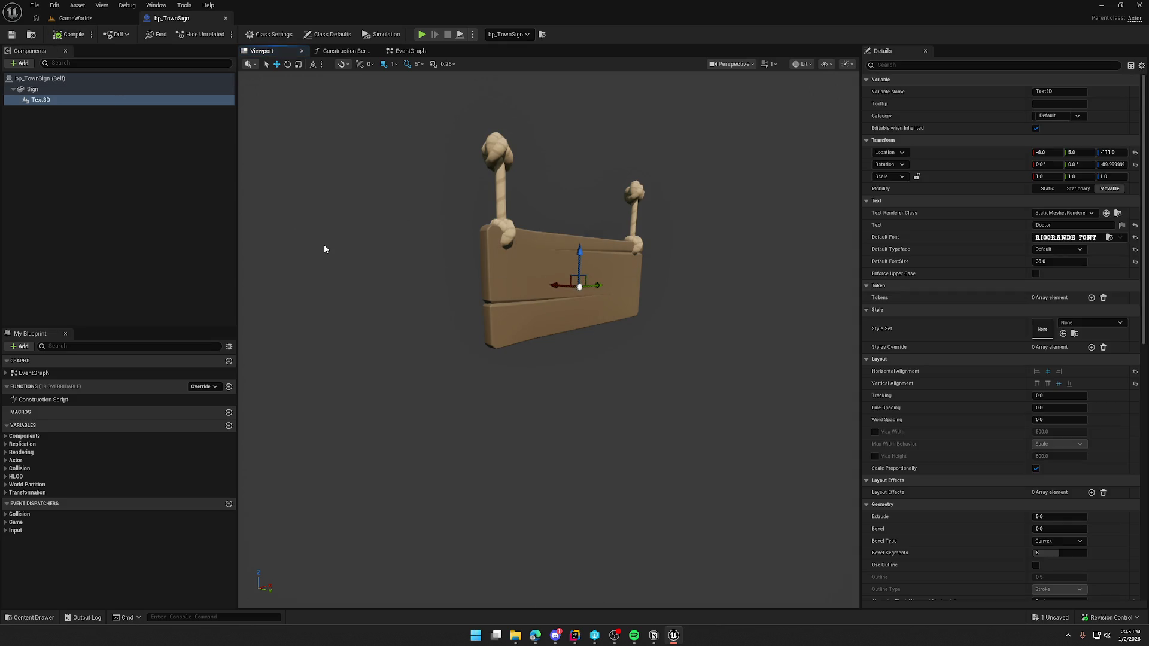
left_click(75, 18)
left_click(223, 34)
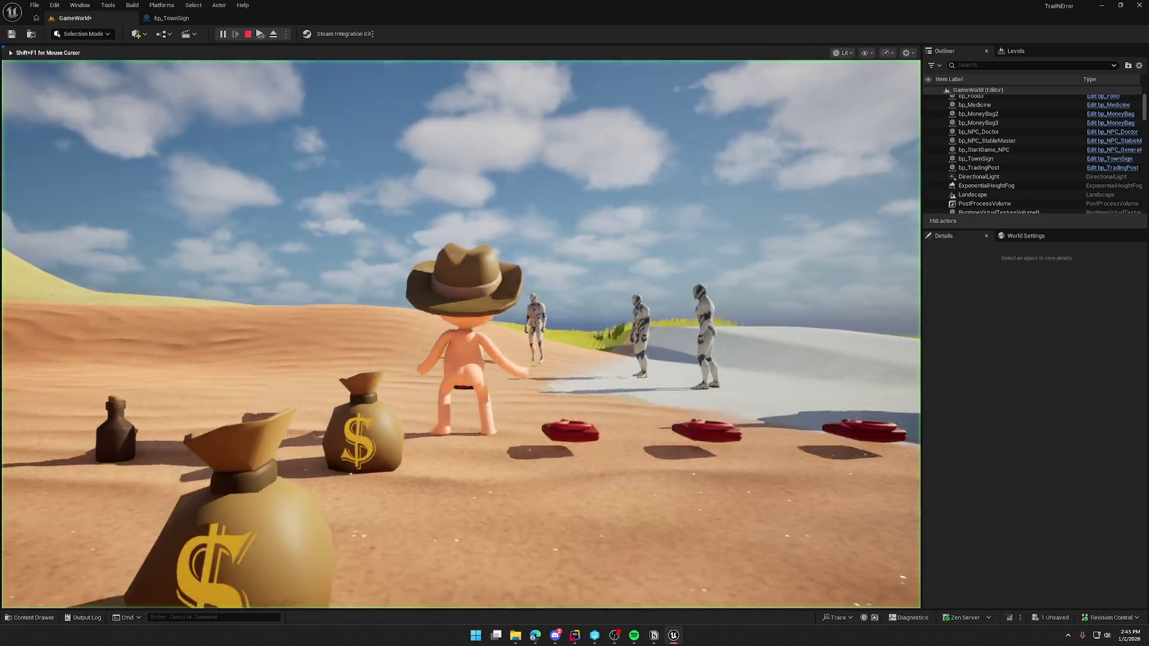
key("Escape")
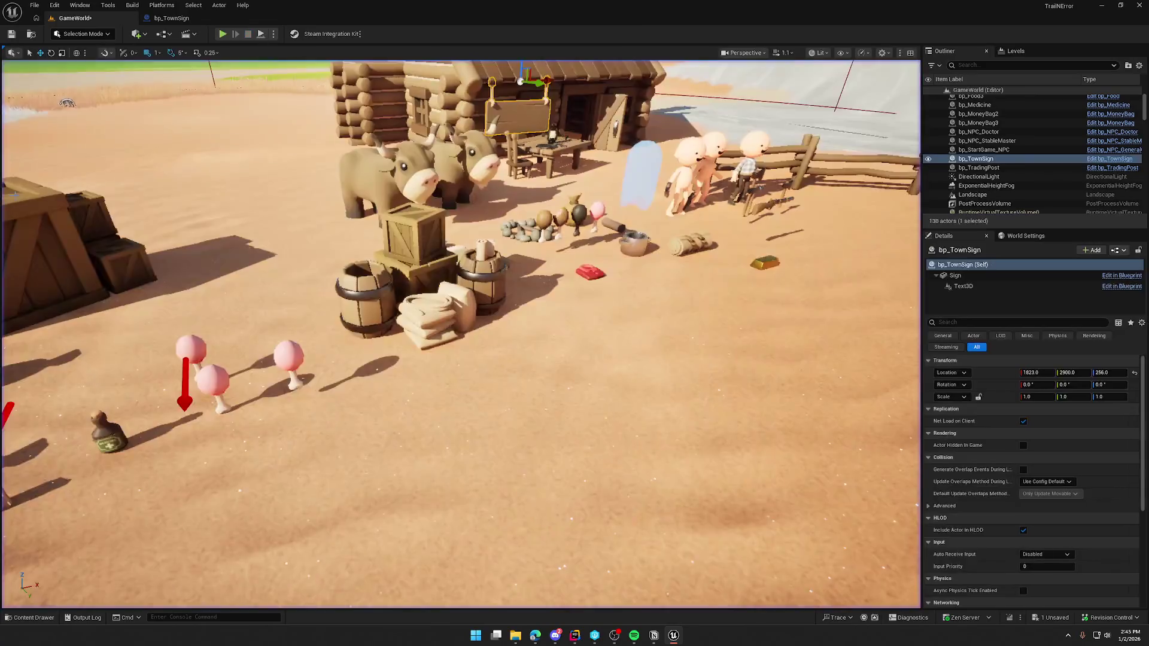
Compile bp_TownSign with the Text3D at Y 7.0 and switch to GameWorld
left_click(172, 18)
left_click_drag(483, 290, 441, 244)
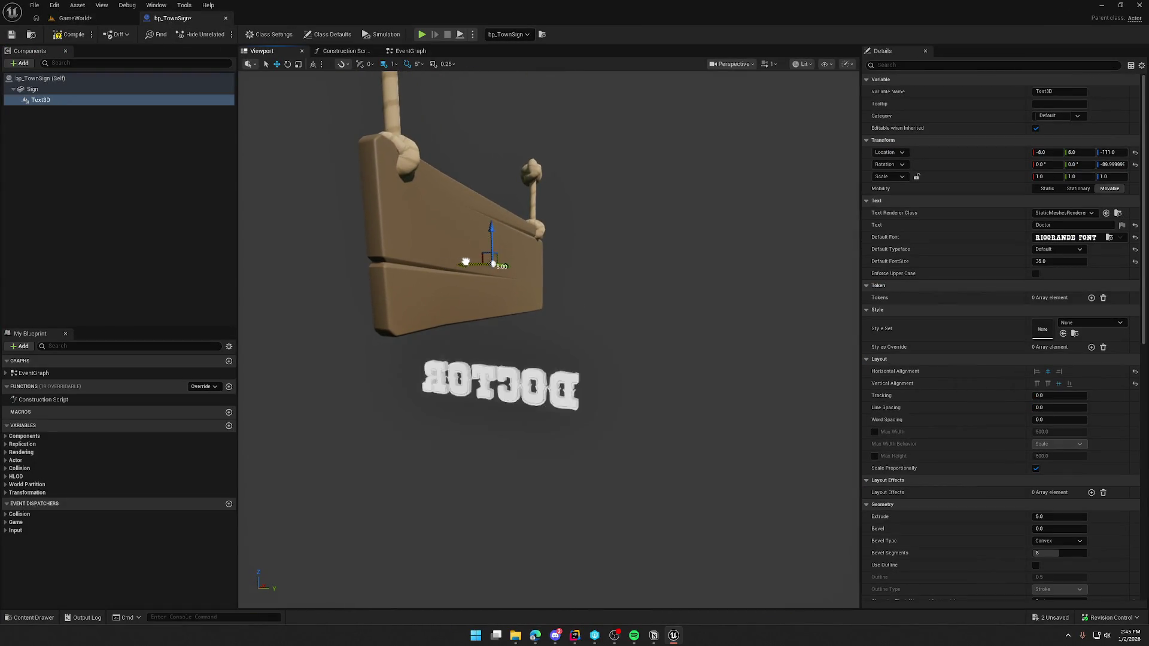
left_click(70, 38)
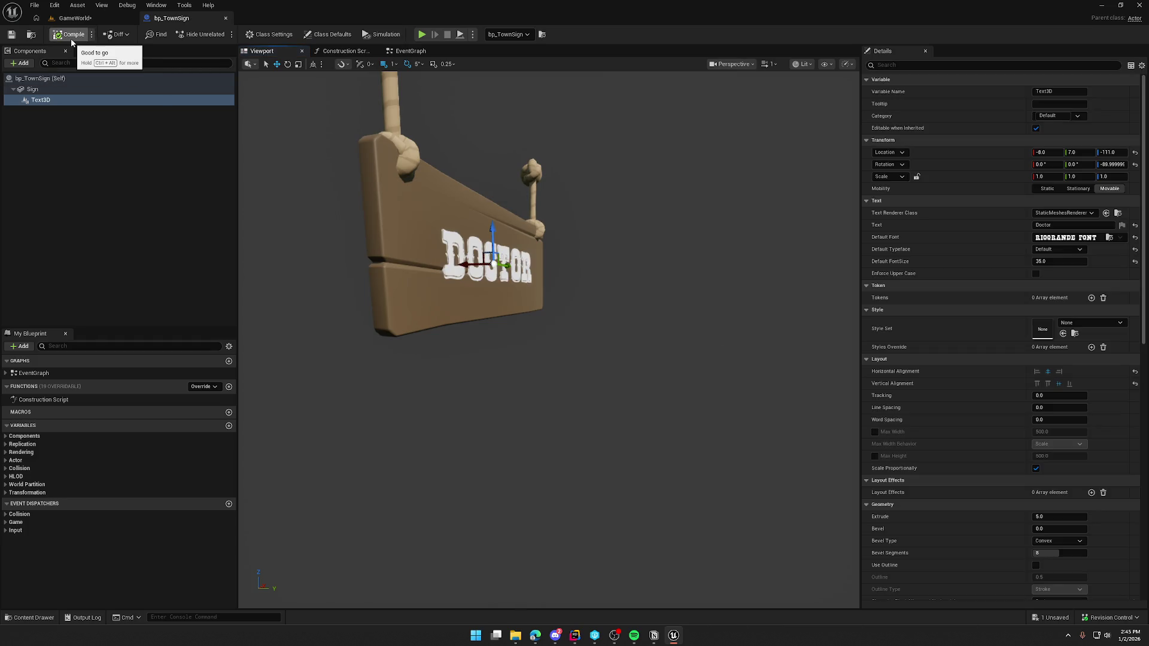
left_click(75, 18)
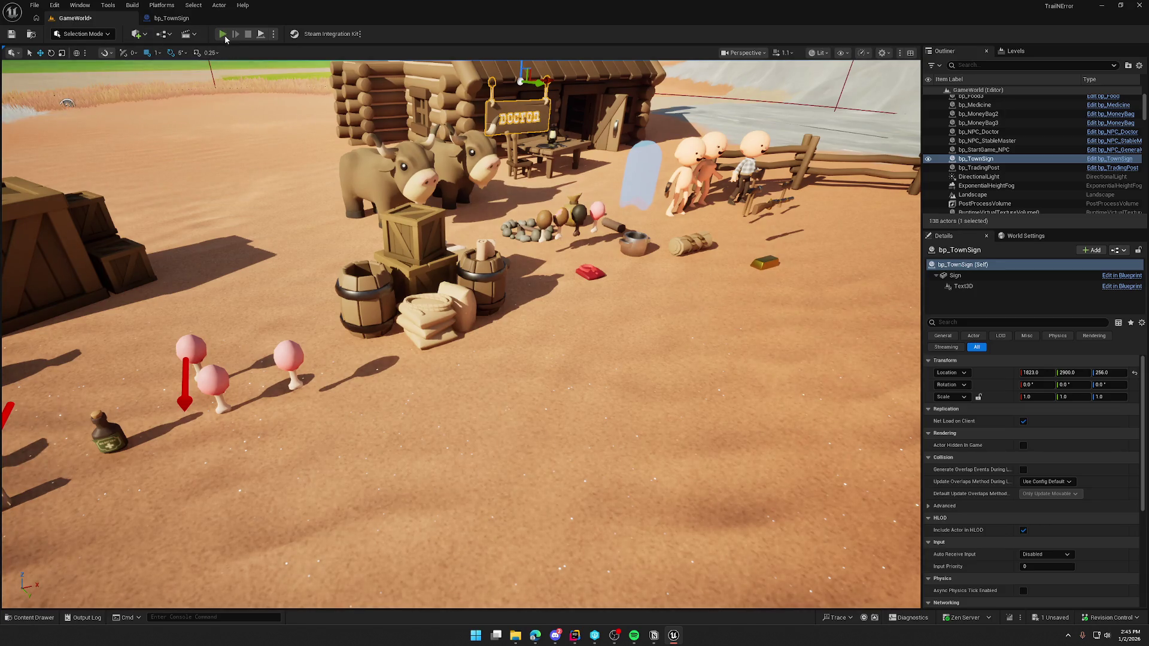
Play-test by walking to the Doctor cabin to view the sign, then return to bp_TownSign
left_click(222, 33)
key("w")
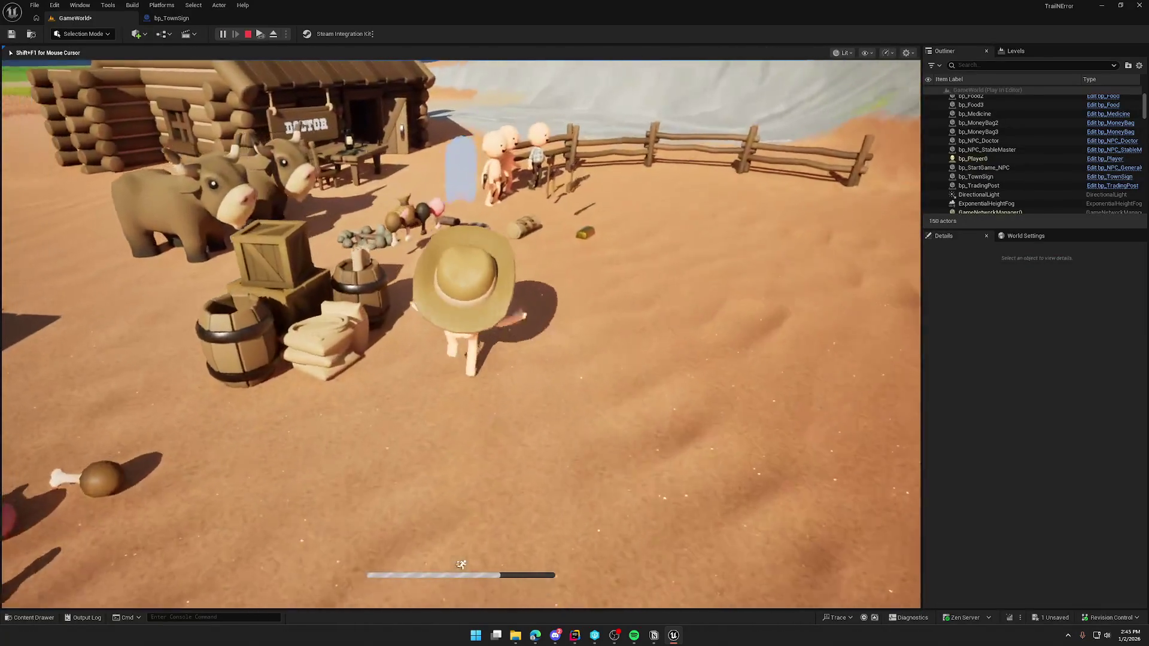
key("w")
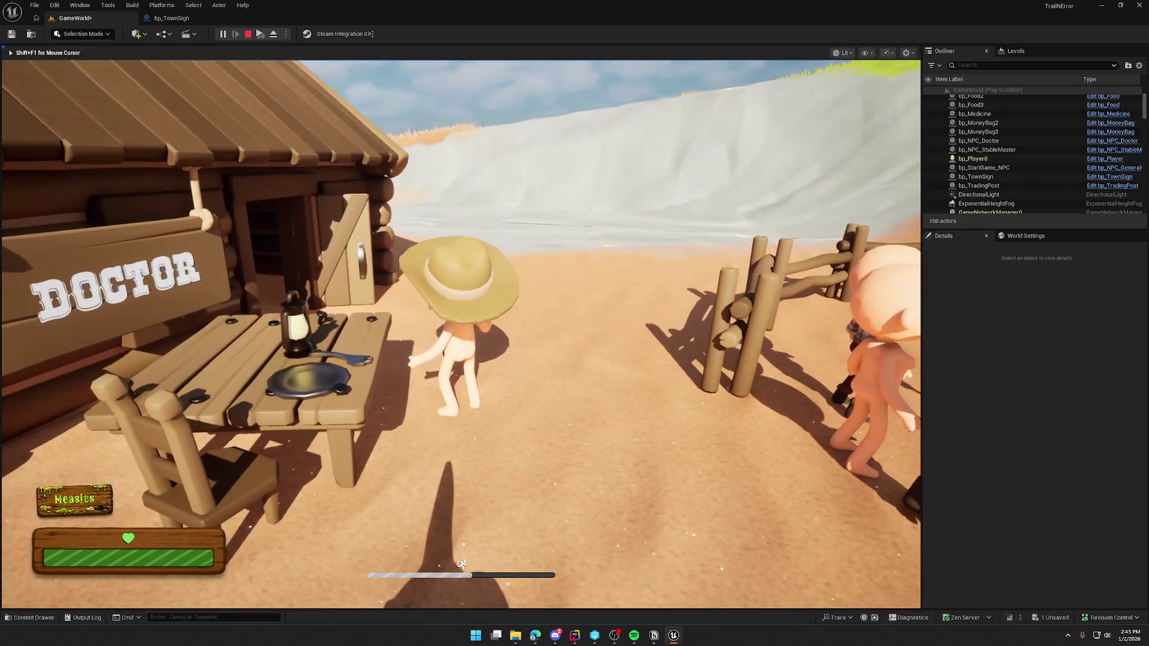
key("F8")
left_click(171, 18)
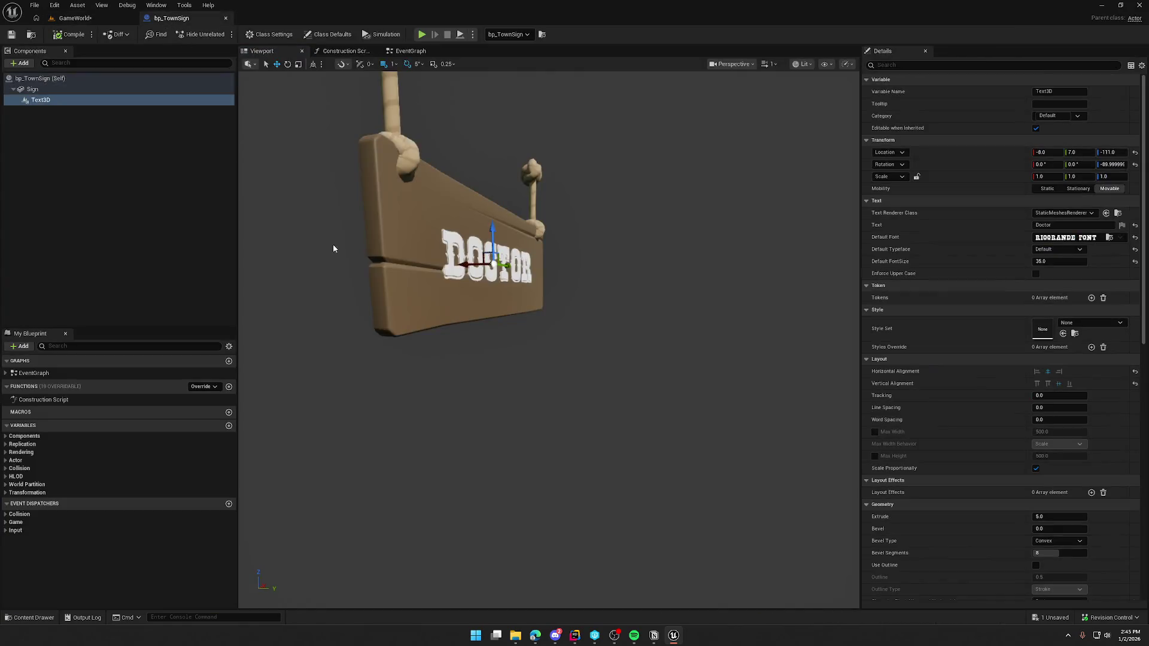
Change the Doctor text's font to Sancreek-Regular_Font and save the Blueprint
left_click(1065, 237)
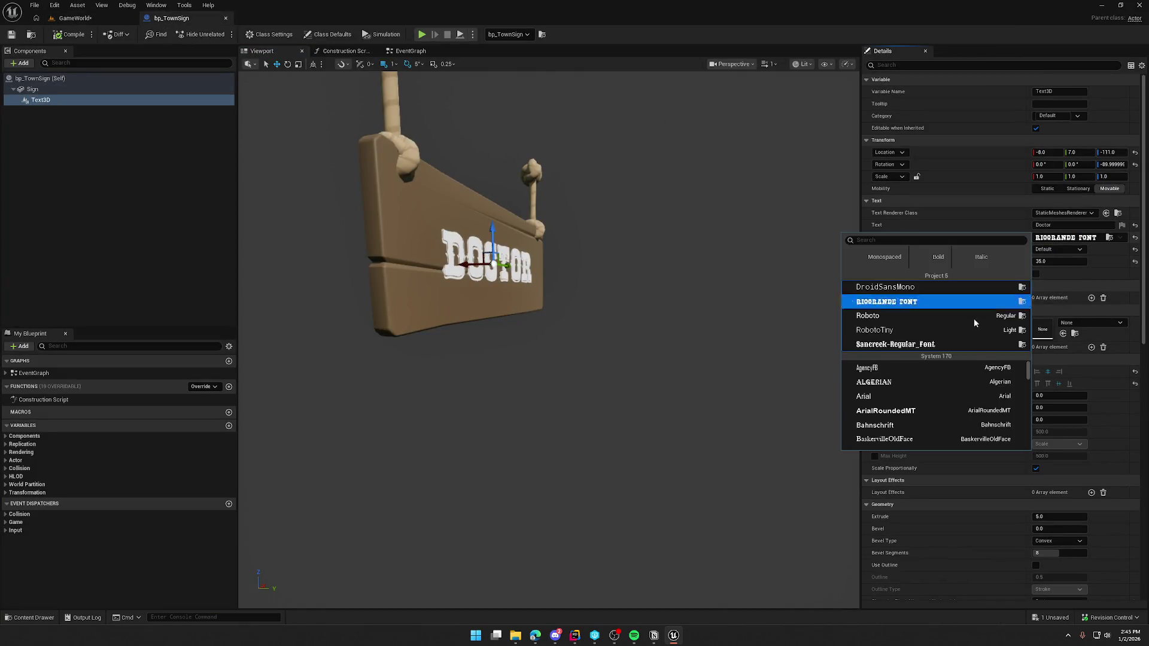
left_click(915, 345)
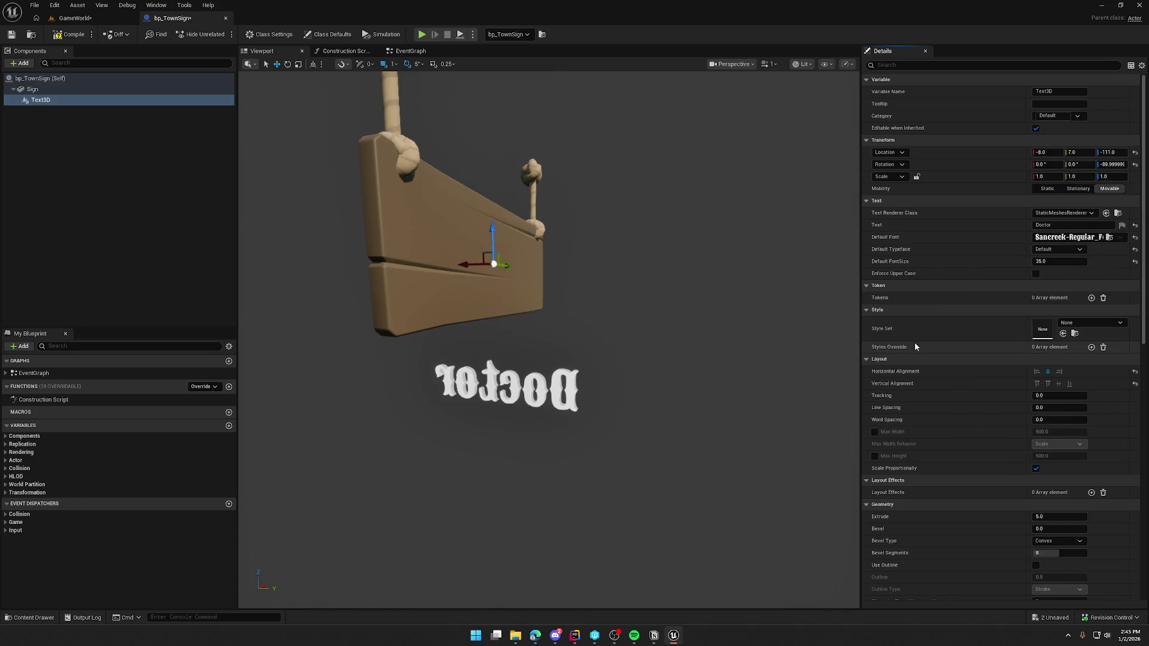
key("ctrl+s")
Move the Doctor text to Y 9.0 on the sign face, save, and return to GameWorld
left_click_drag(433, 413, 574, 413)
left_click_drag(565, 288, 670, 289)
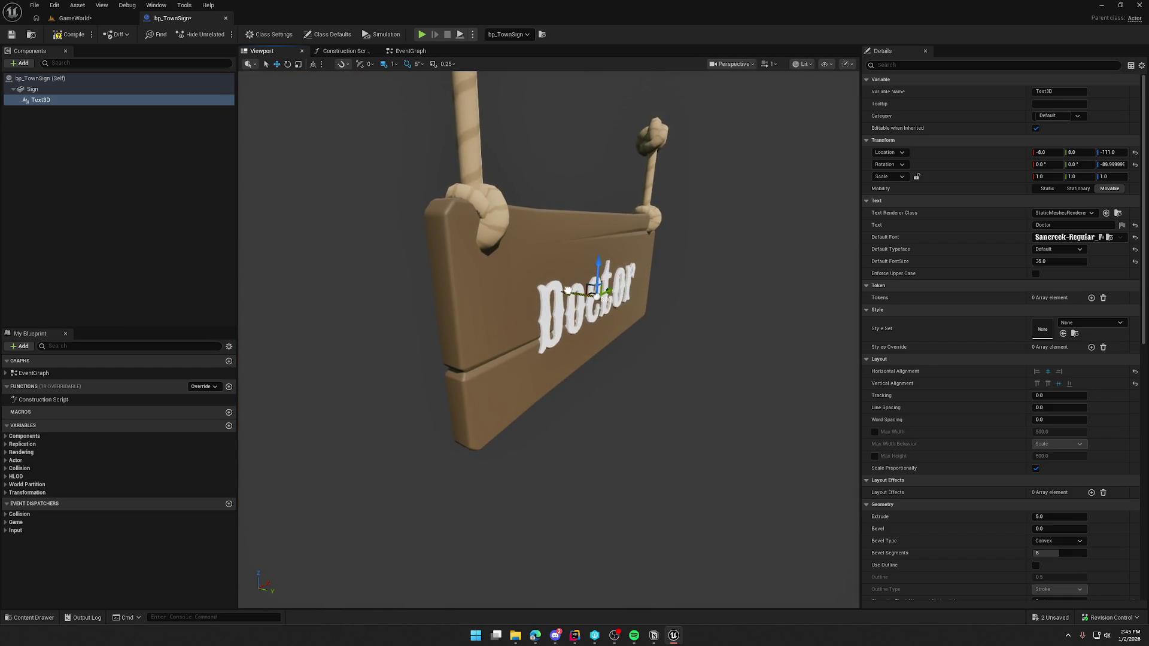
left_click_drag(568, 290, 569, 290)
key("ctrl+s")
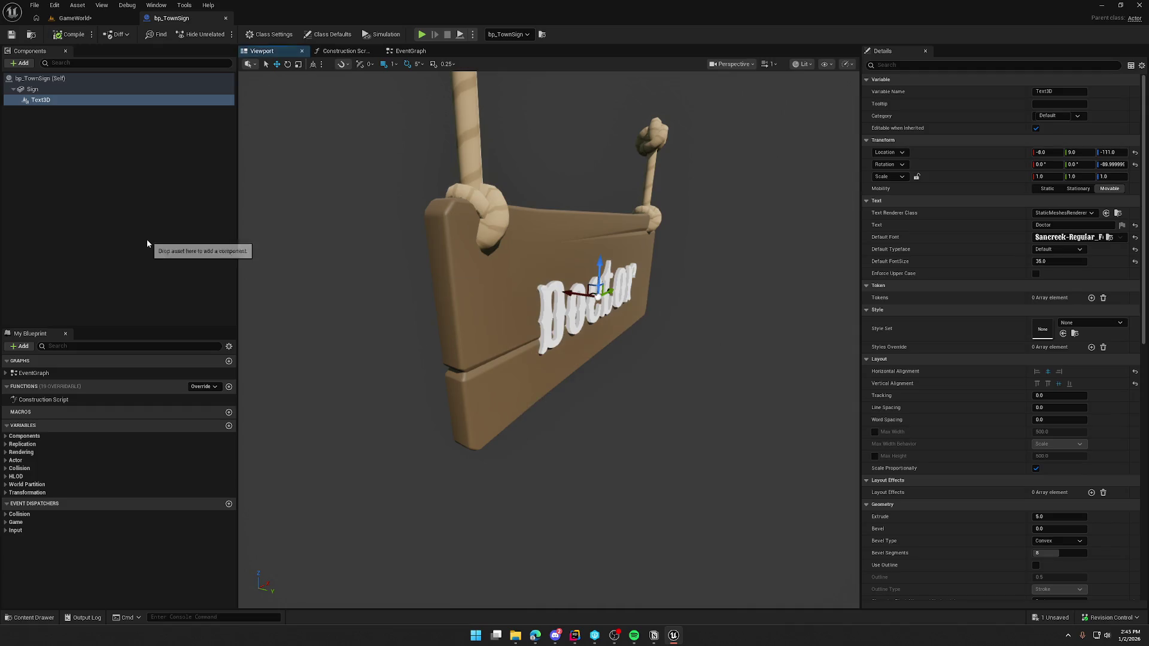
left_click(75, 18)
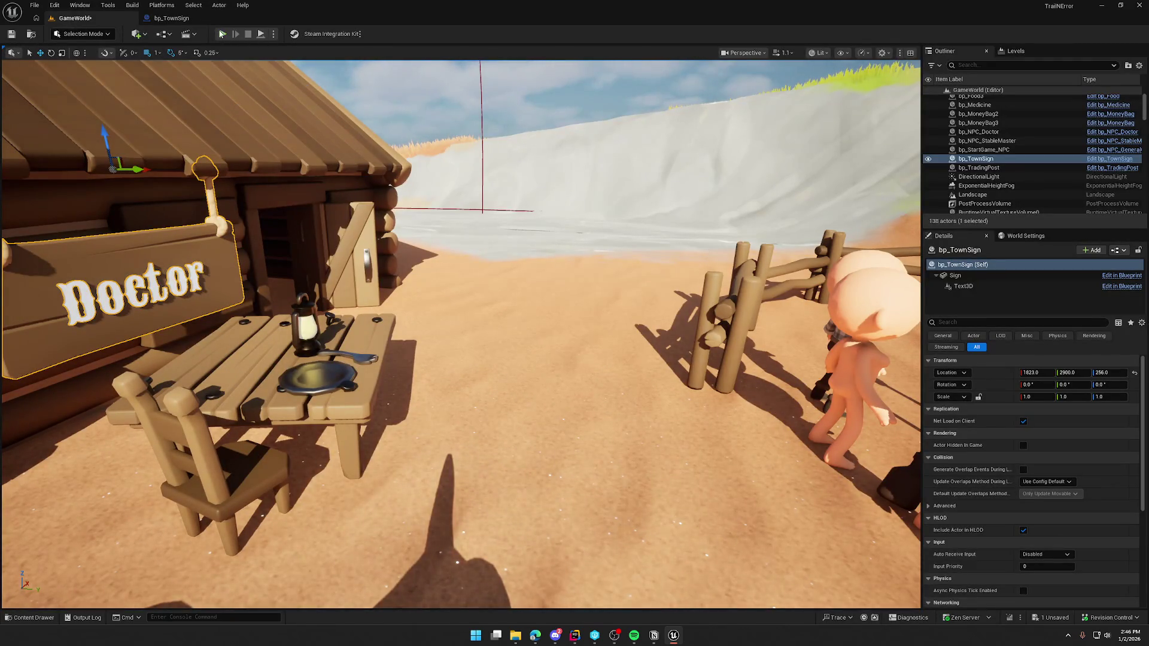
Play-test the level, walking up to the cabin to see the Doctor sign, then stop
left_click(222, 34)
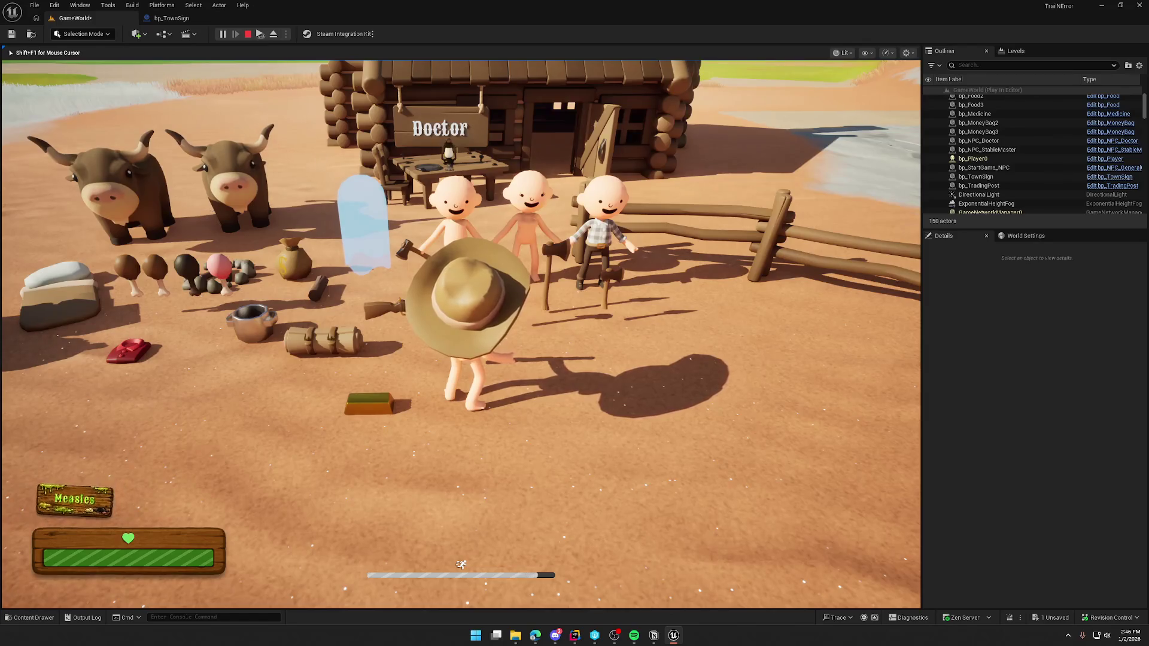
key("w")
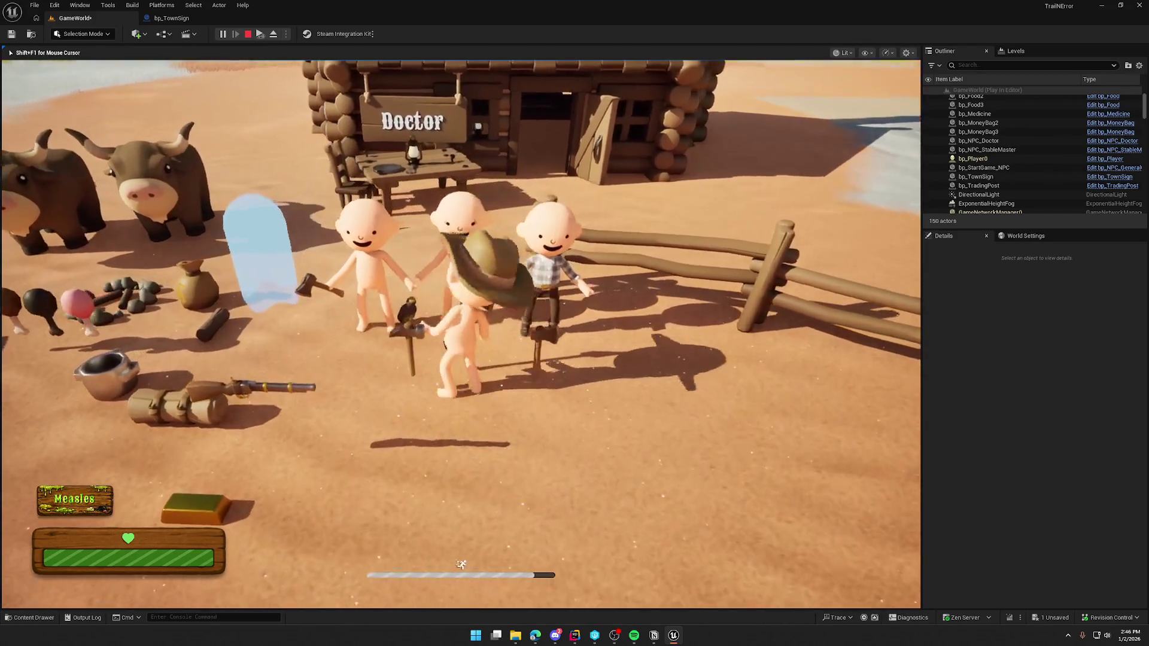
key("w")
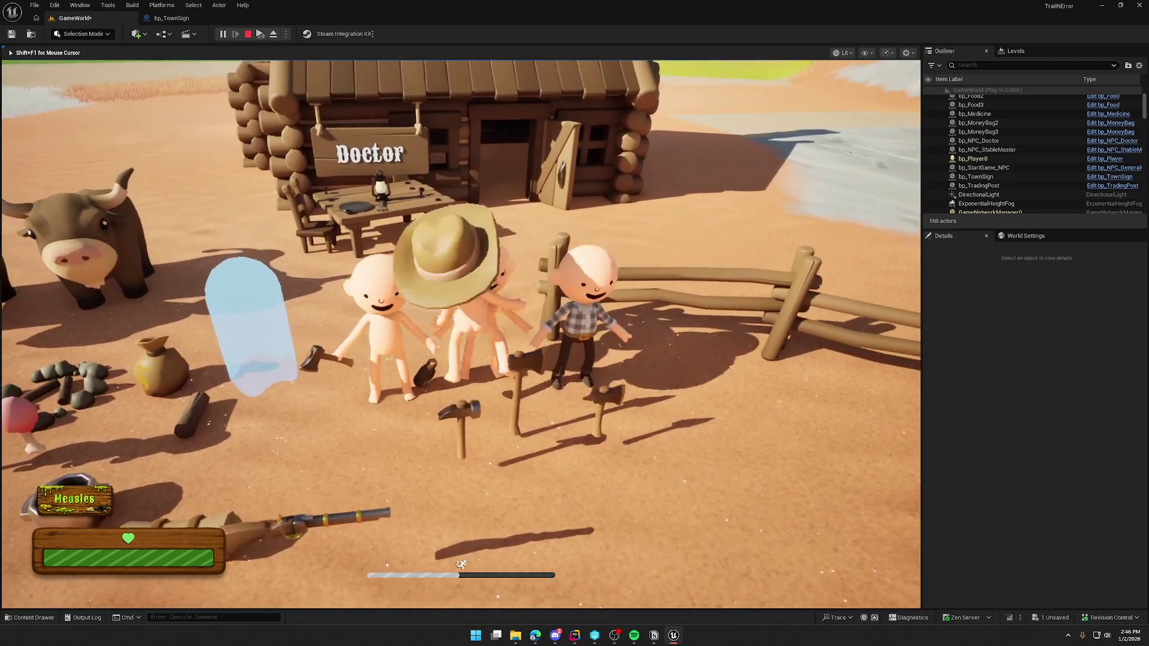
key("w")
key("w")
key("w")
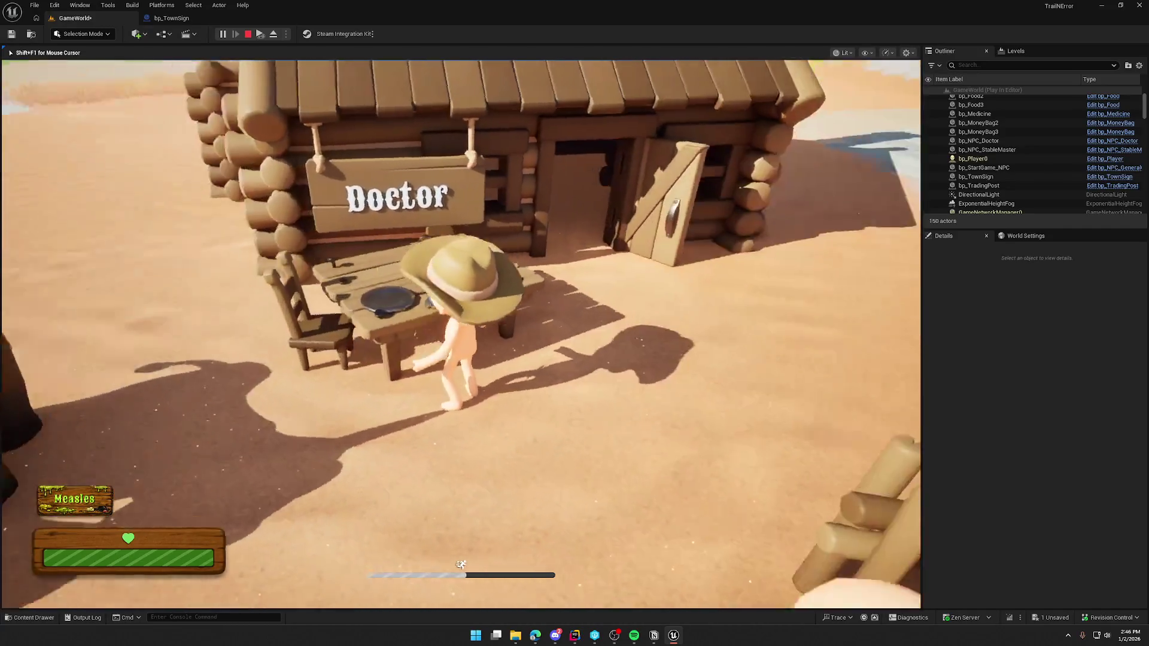
key("Escape")
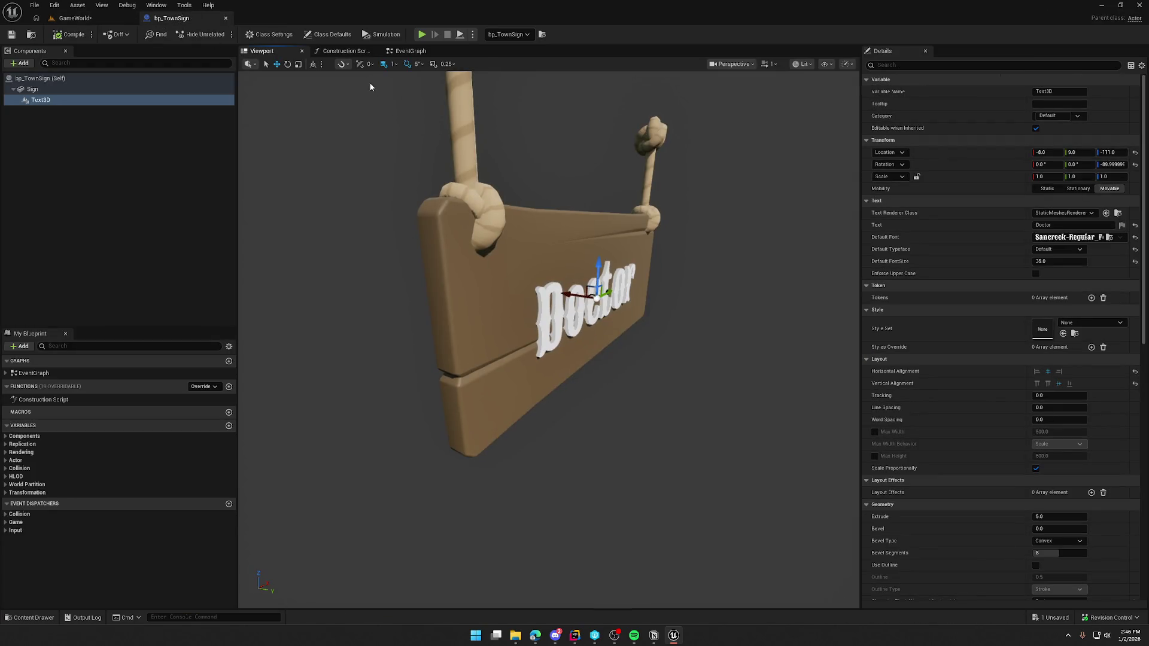
In the Construction Script, drag out a Text 3D reference and search 'set text' without adding a node
left_click(345, 51)
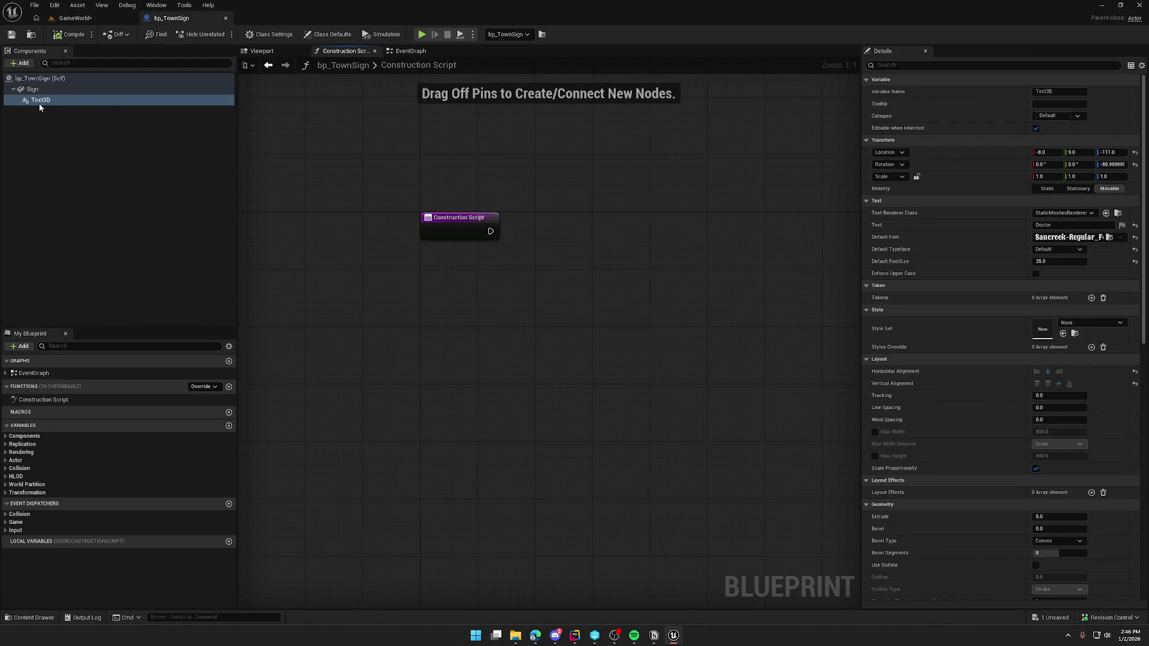
mouse_move(473, 182)
left_mouse_down()
mouse_move(472, 171)
mouse_move(545, 185)
left_mouse_up()
type("set text")
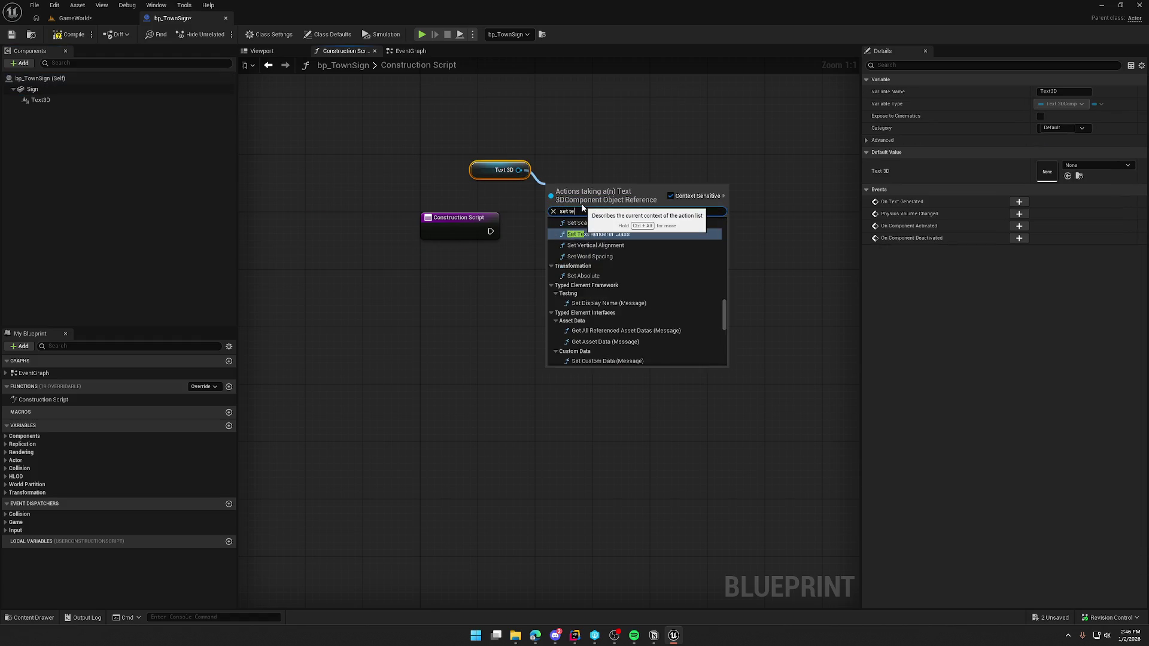
scroll(663, 321, "up", 3)
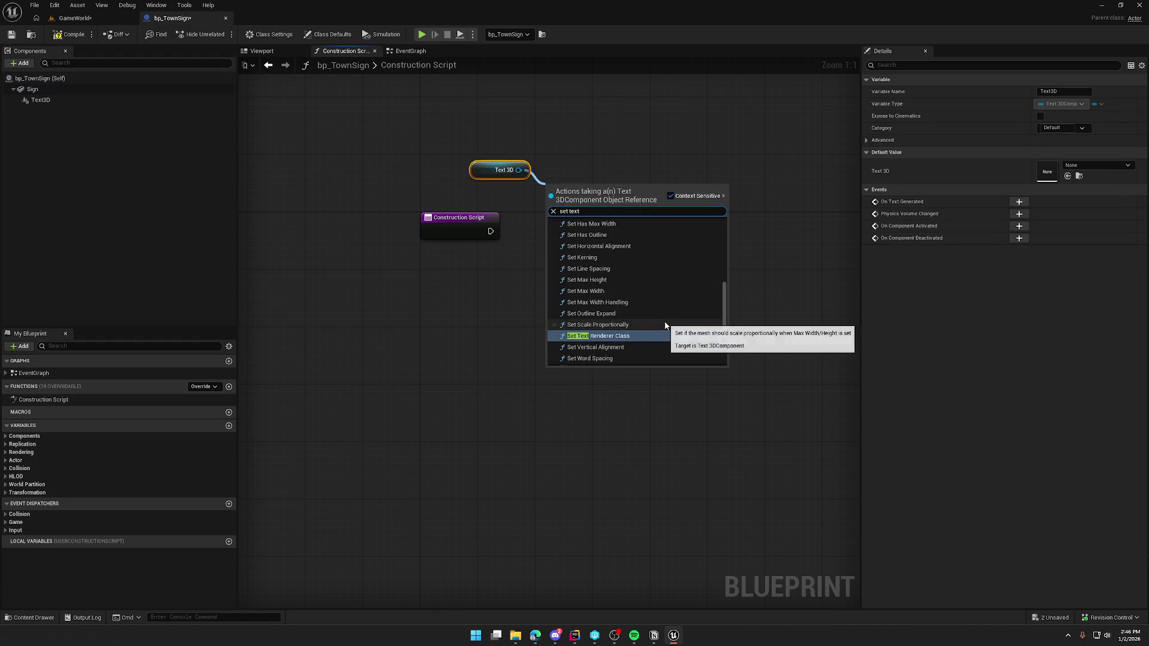
scroll(660, 326, "up", 3)
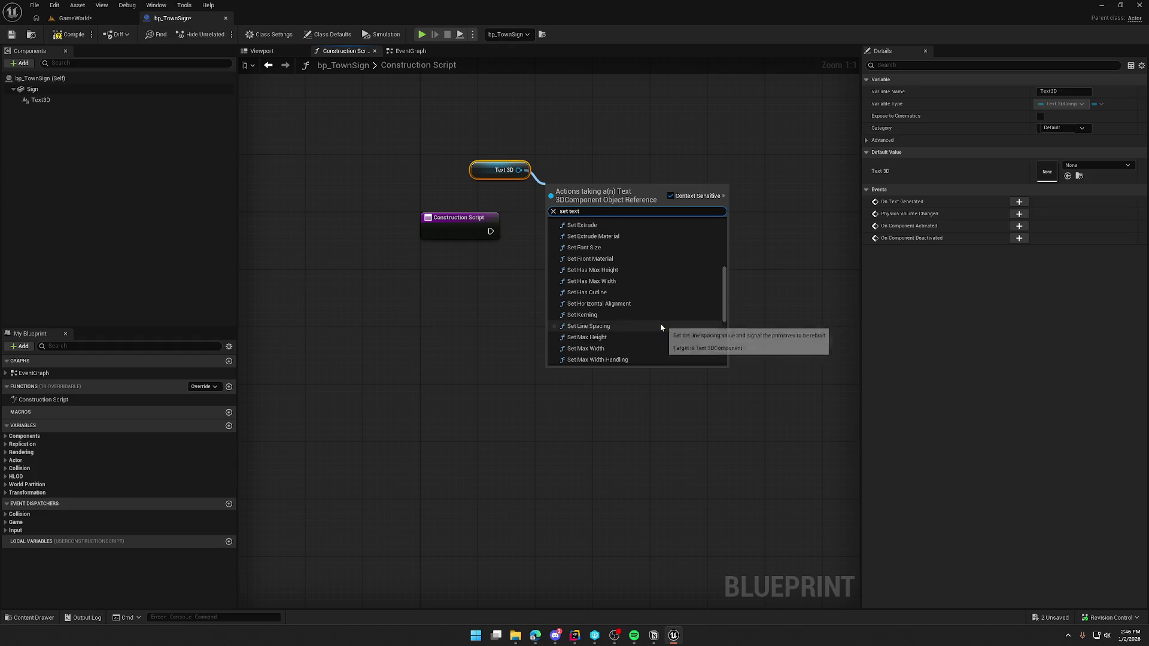
scroll(658, 326, "up", 3)
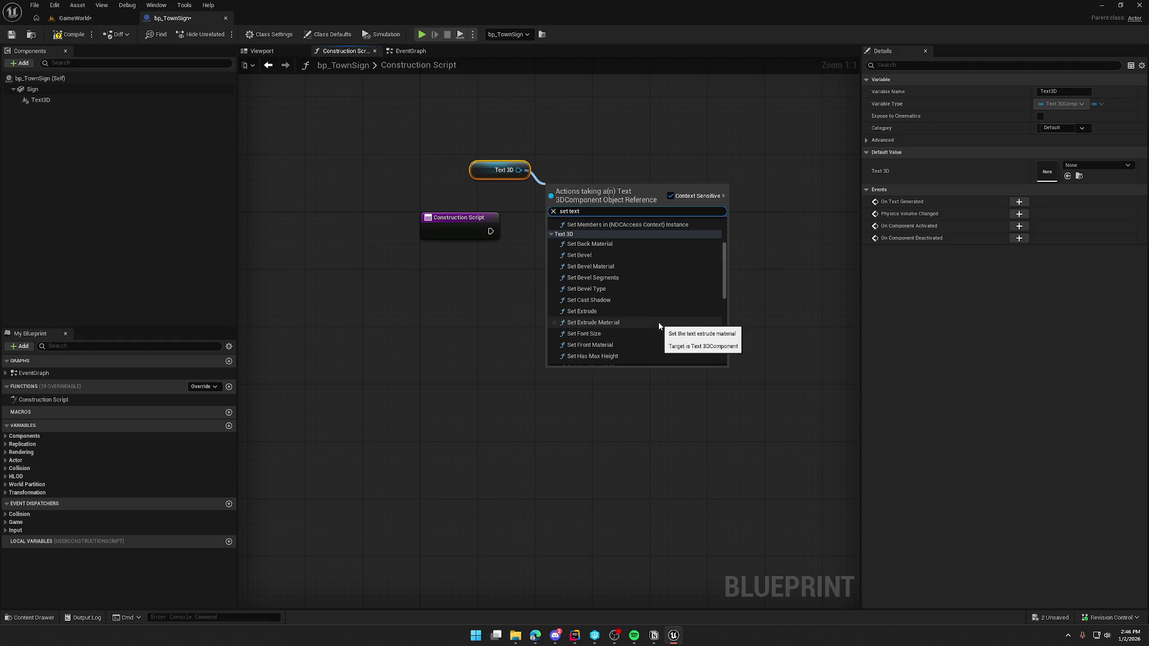
scroll(658, 325, "up", 3)
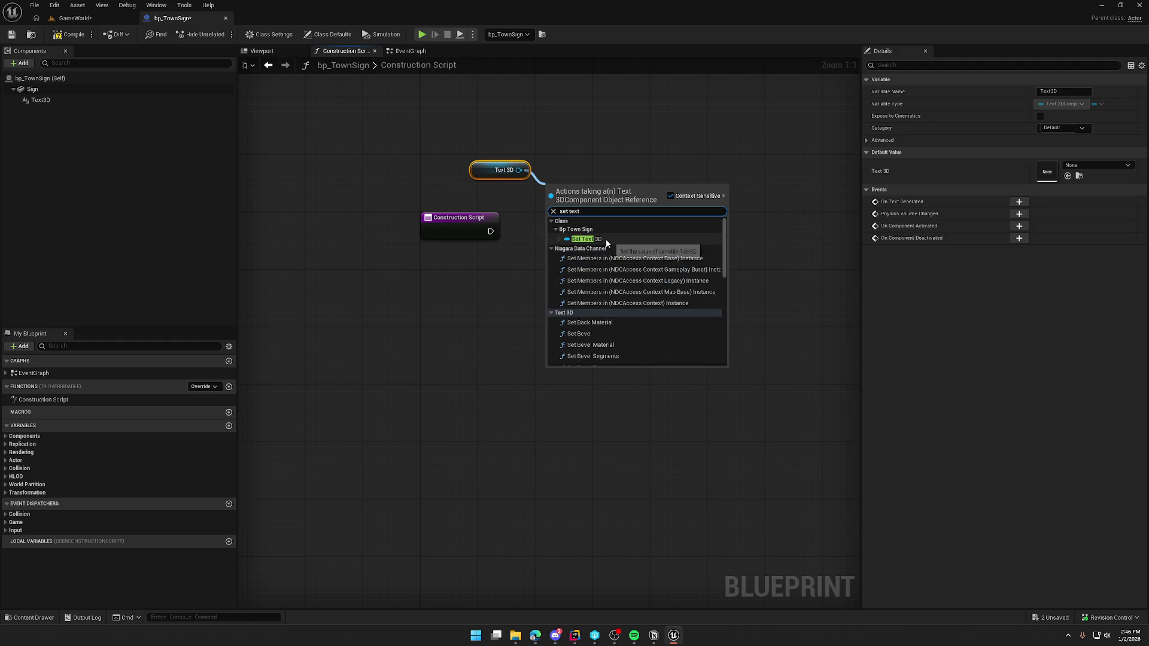
left_click(634, 157)
Add a Set Text node for the Text3D component from its 'set text' action list
left_click(41, 100)
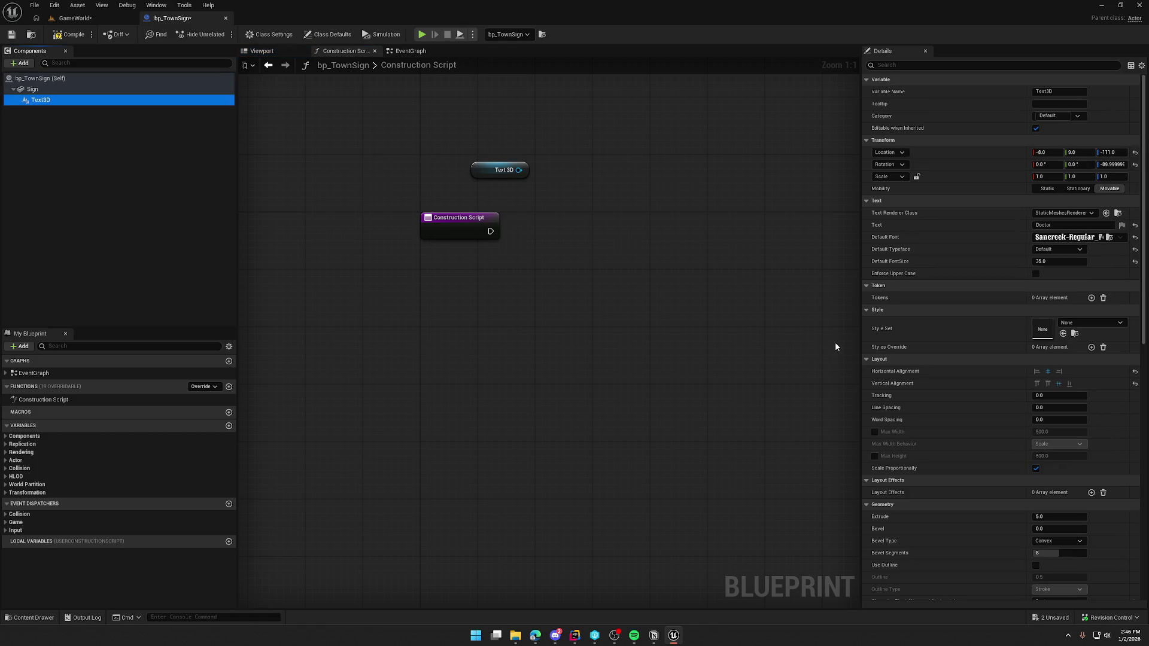
left_click_drag(518, 170, 557, 187)
type("set text")
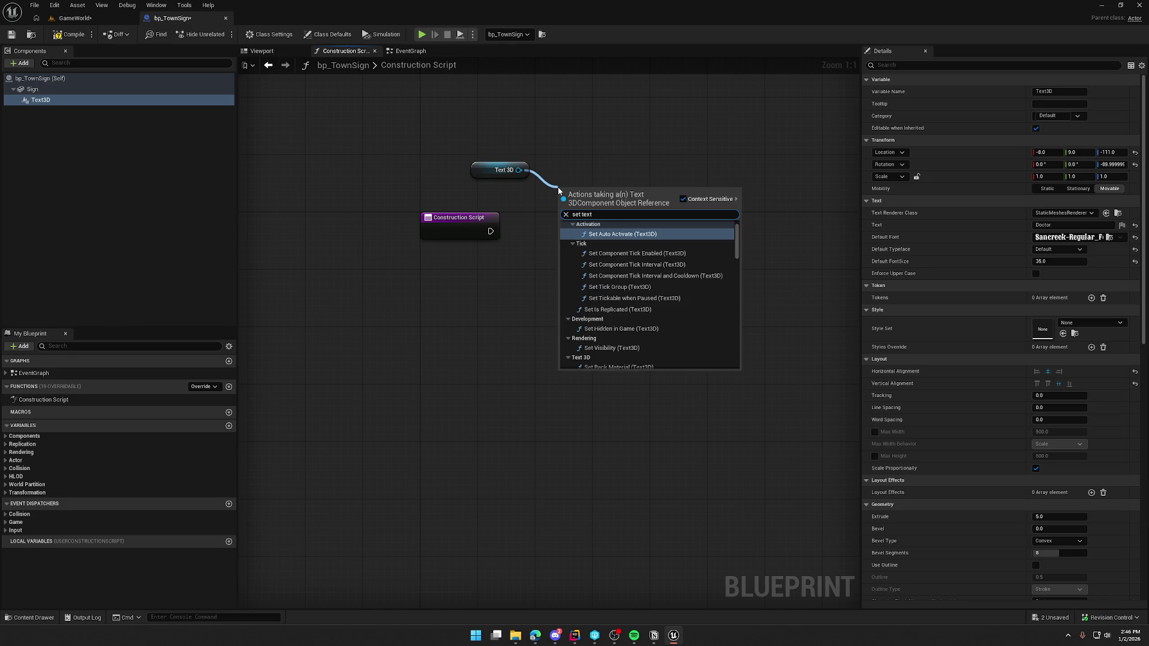
scroll(676, 268, "up", 1)
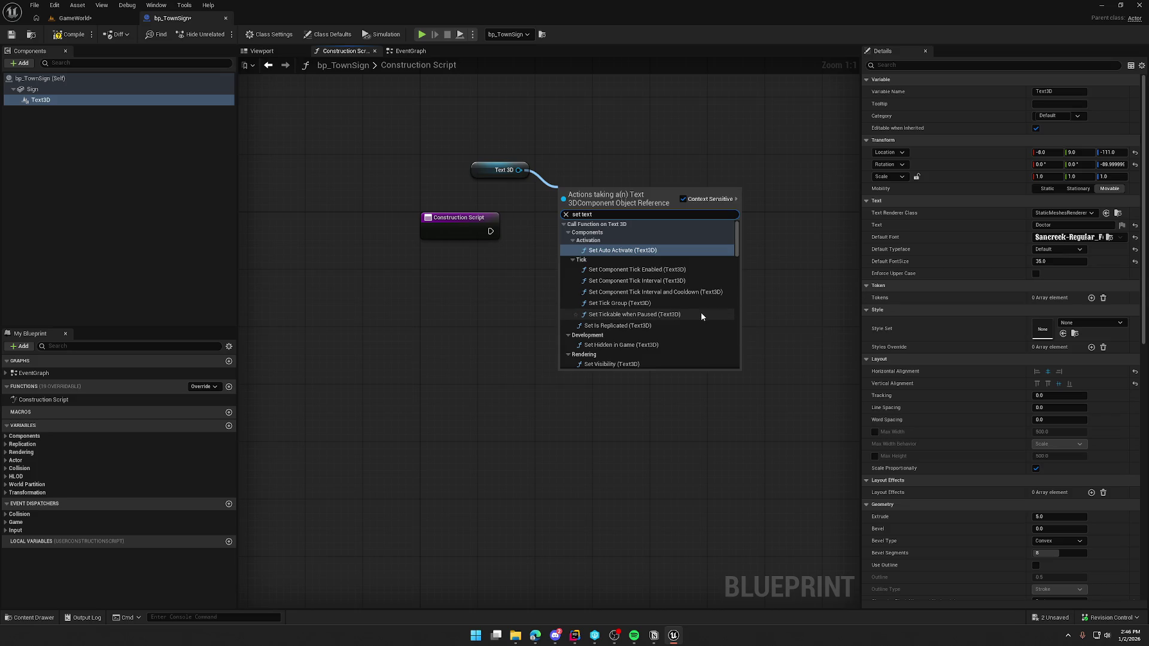
scroll(702, 314, "down", 5)
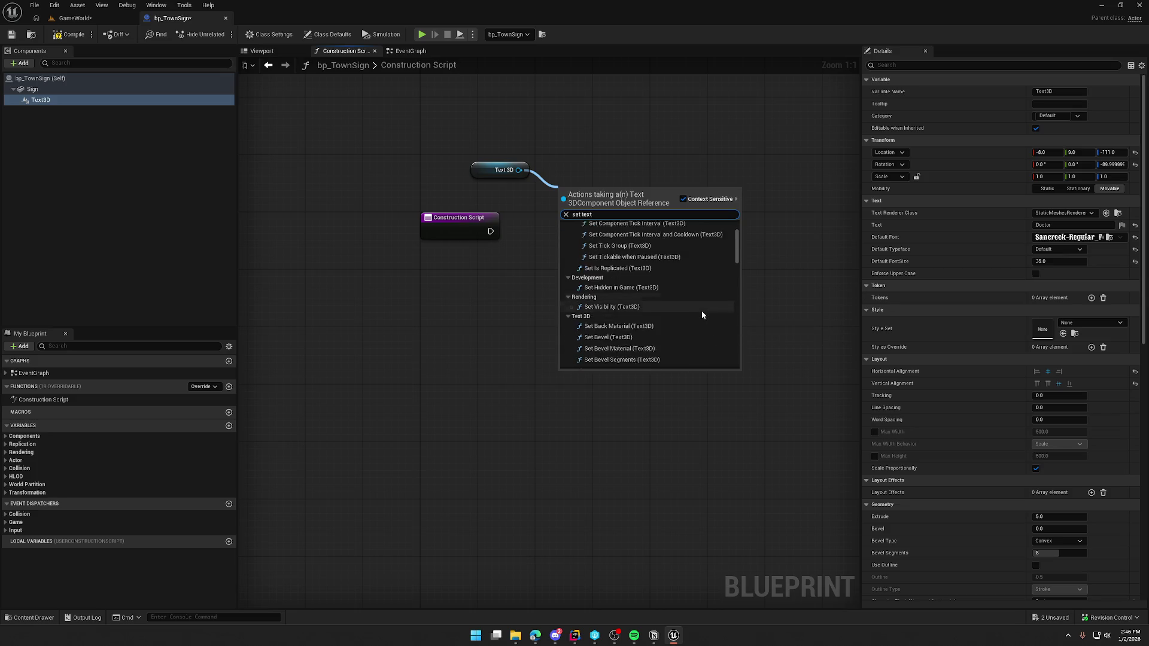
scroll(701, 315, "down", 3)
scroll(702, 315, "down", 5)
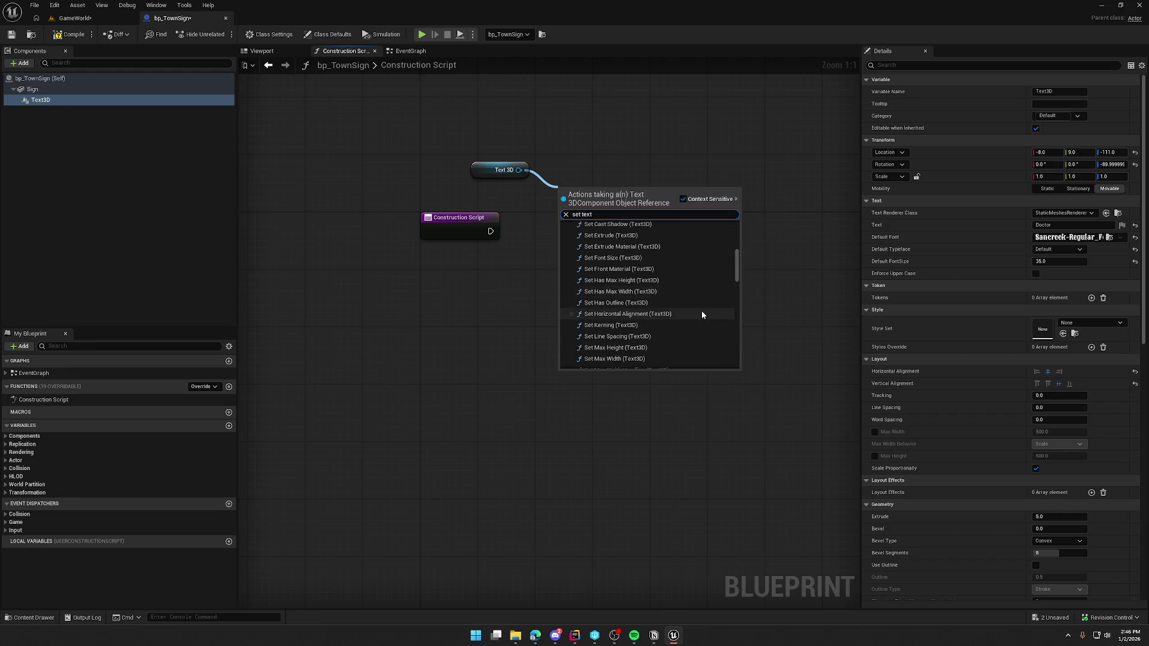
scroll(702, 315, "down", 1)
scroll(701, 314, "down", 2)
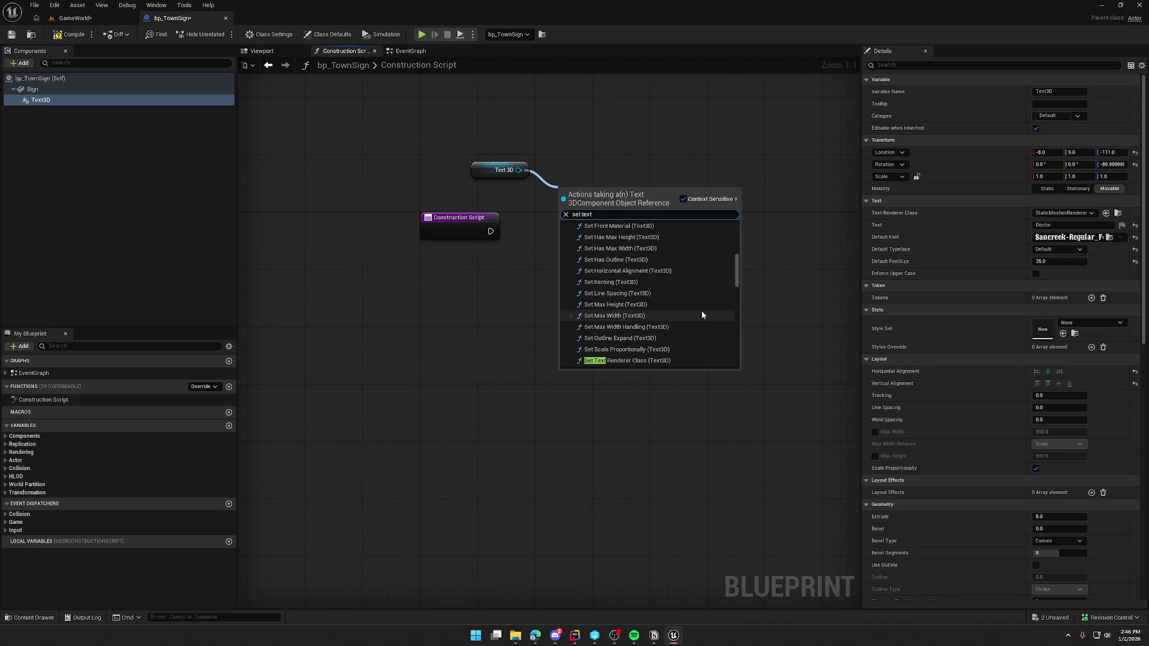
scroll(702, 314, "down", 2)
scroll(702, 314, "down", 10)
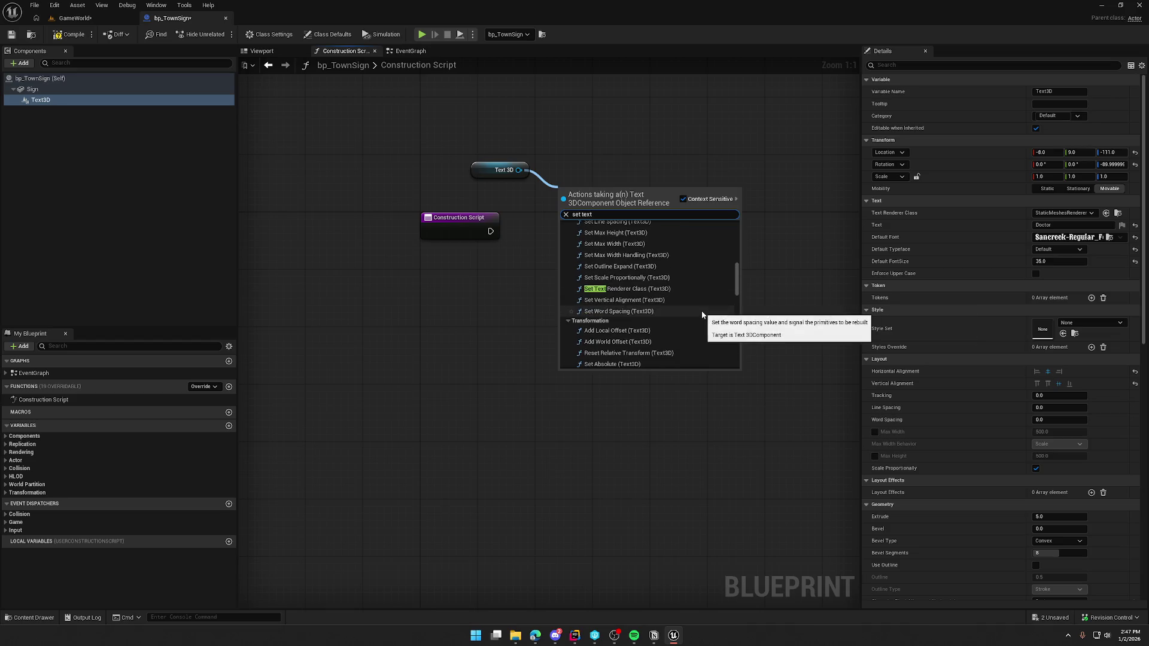
scroll(702, 314, "down", 10)
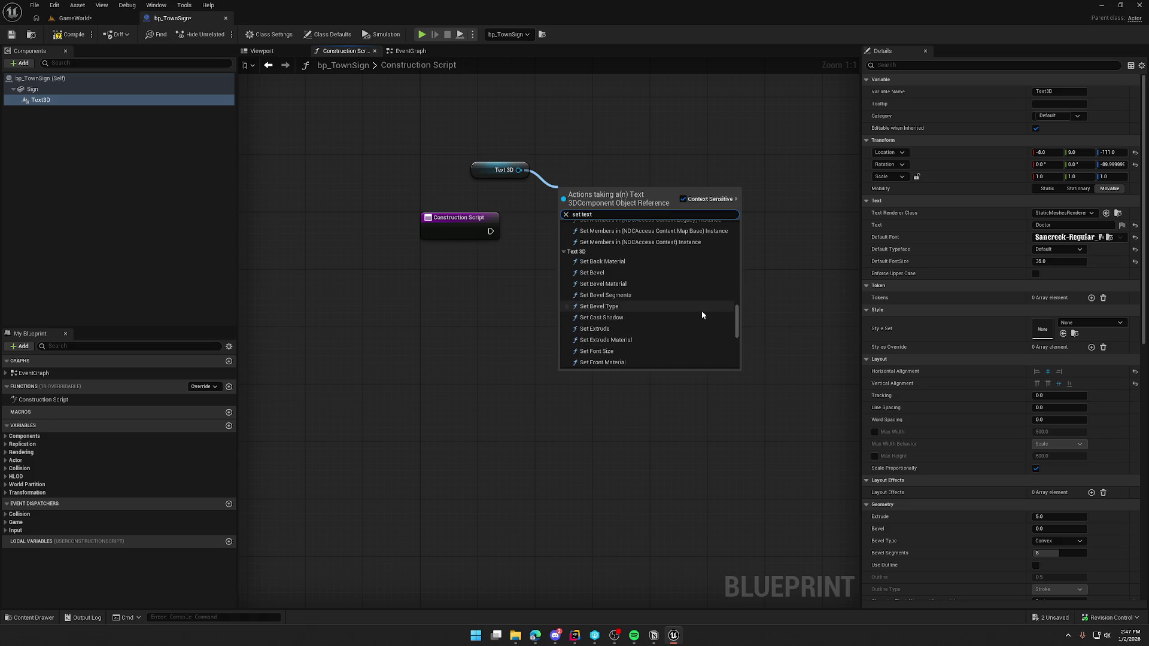
scroll(702, 315, "up", 1)
scroll(677, 332, "down", 2)
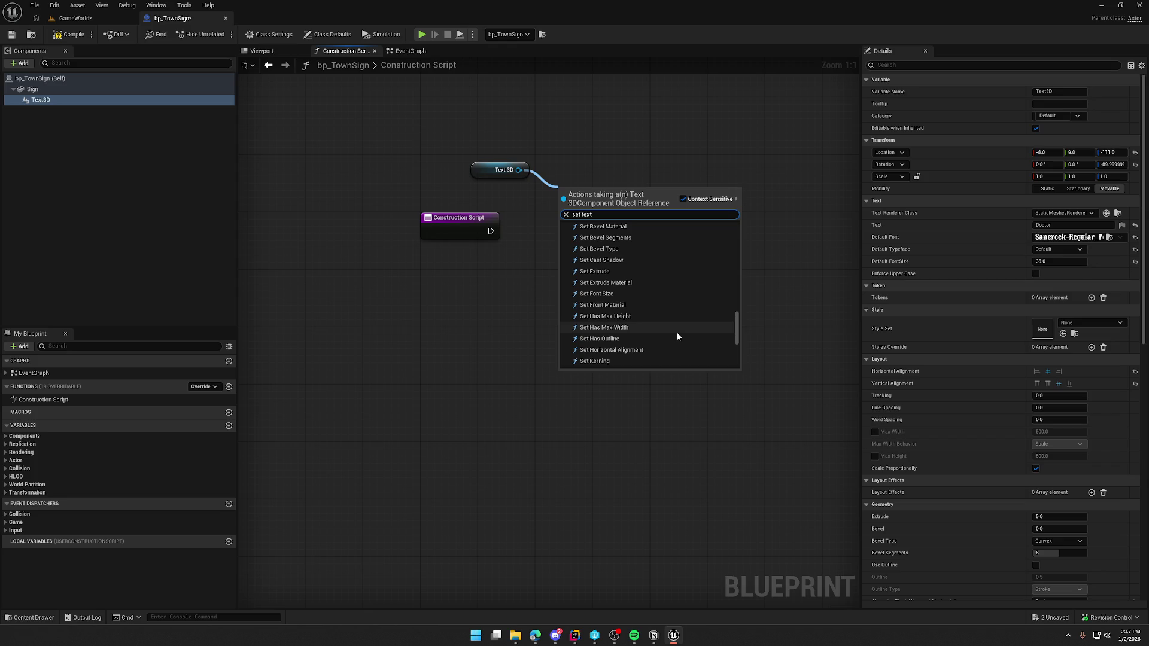
scroll(678, 337, "down", 4)
scroll(678, 336, "down", 4)
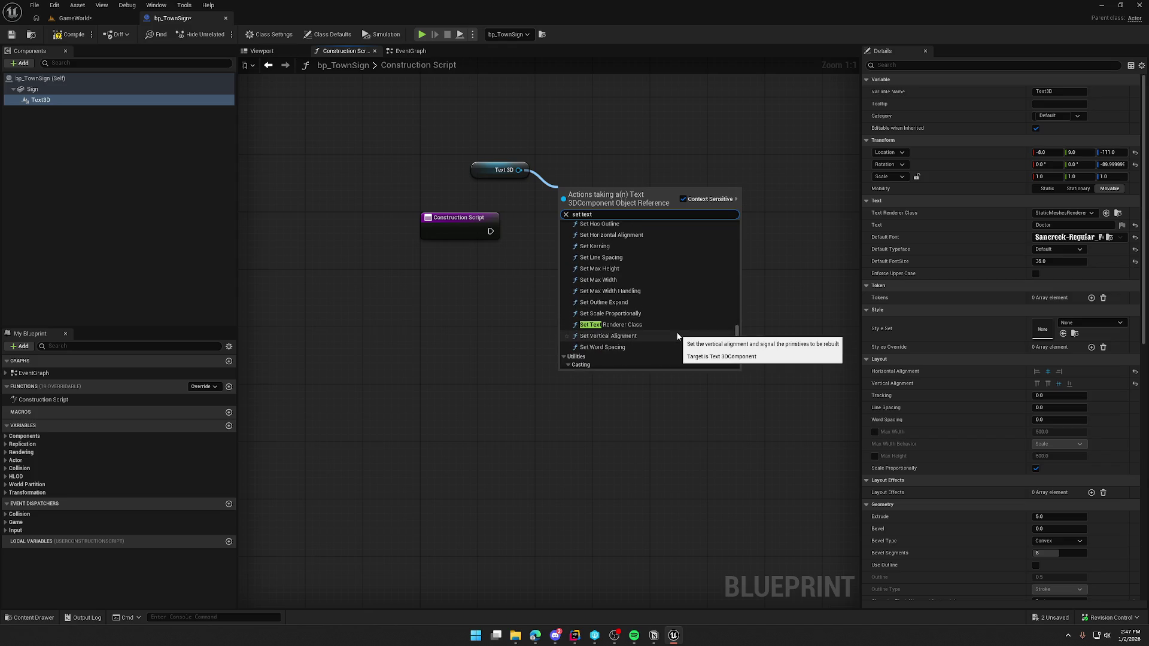
scroll(676, 332, "down", 5)
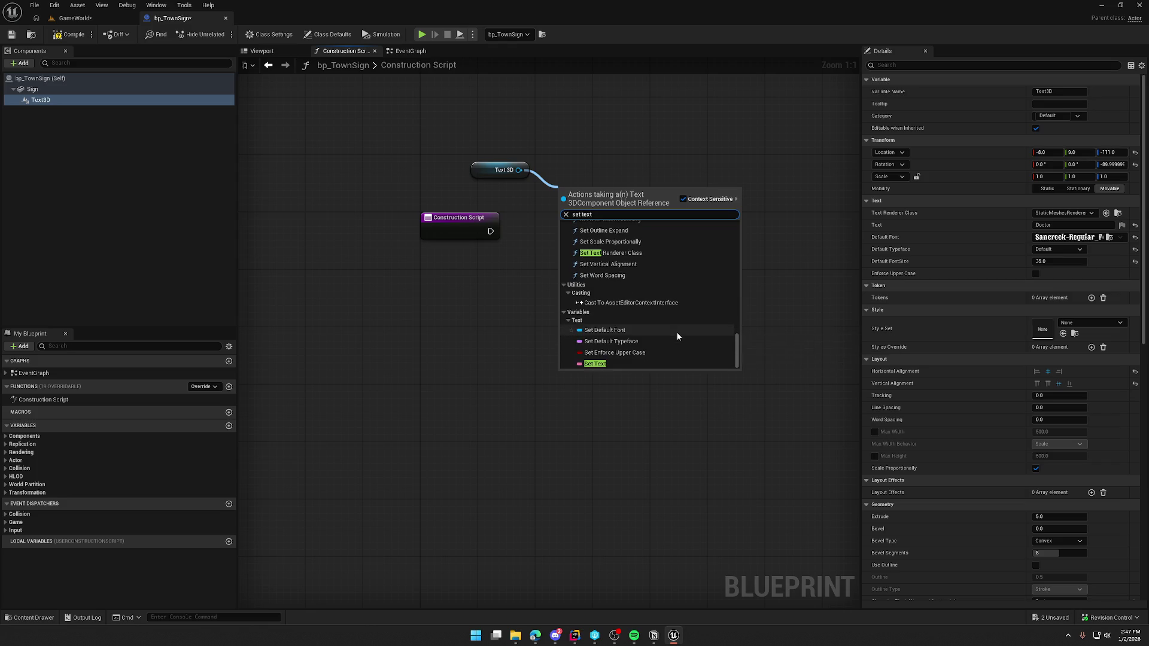
left_click(595, 364)
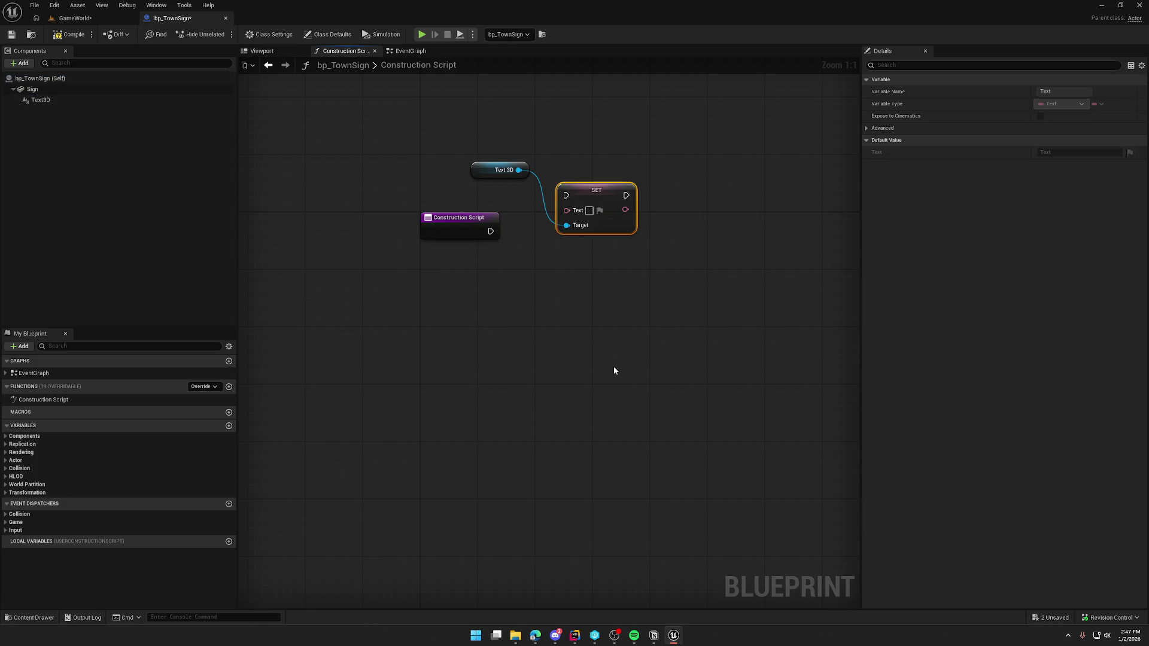
Arrange the Text 3D and SET nodes after Construction Script and enter Test as the text
left_click_drag(599, 194, 606, 223)
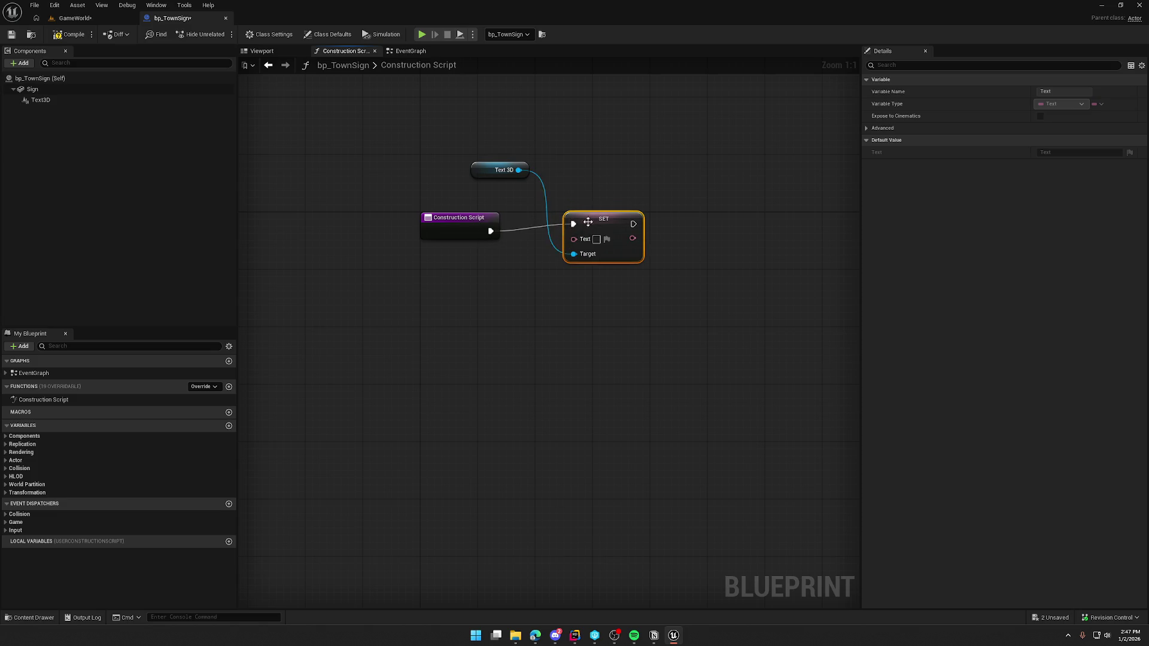
left_click_drag(484, 172, 619, 193)
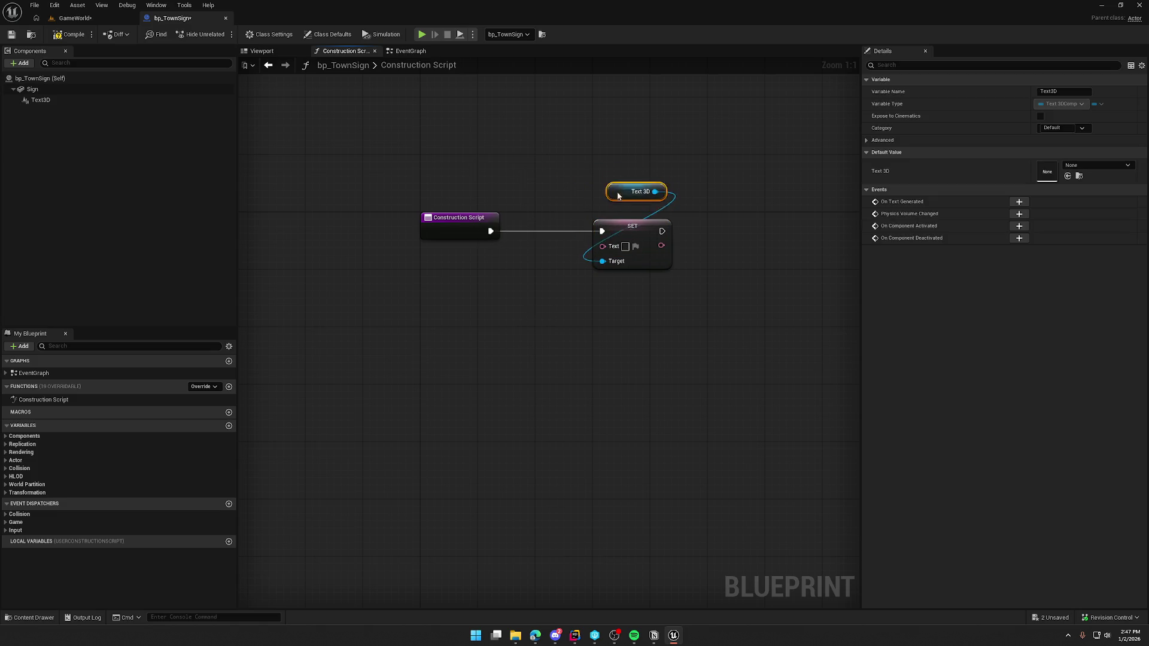
left_click(625, 246)
type("Teste")
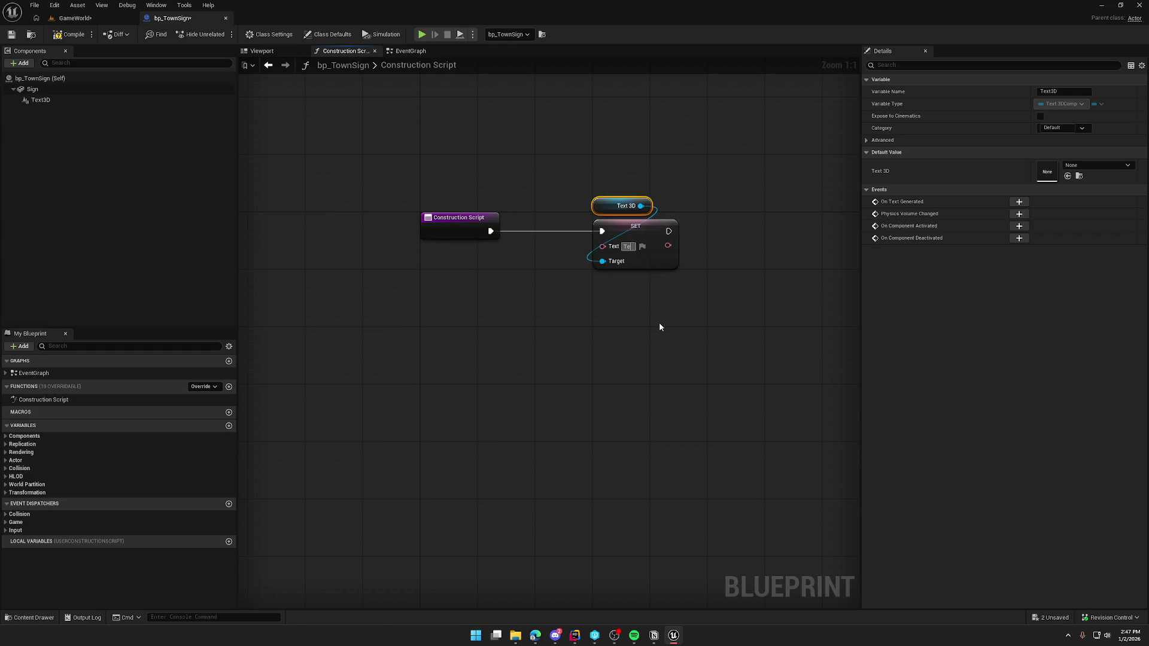
key("BackSpace")
left_click(661, 328)
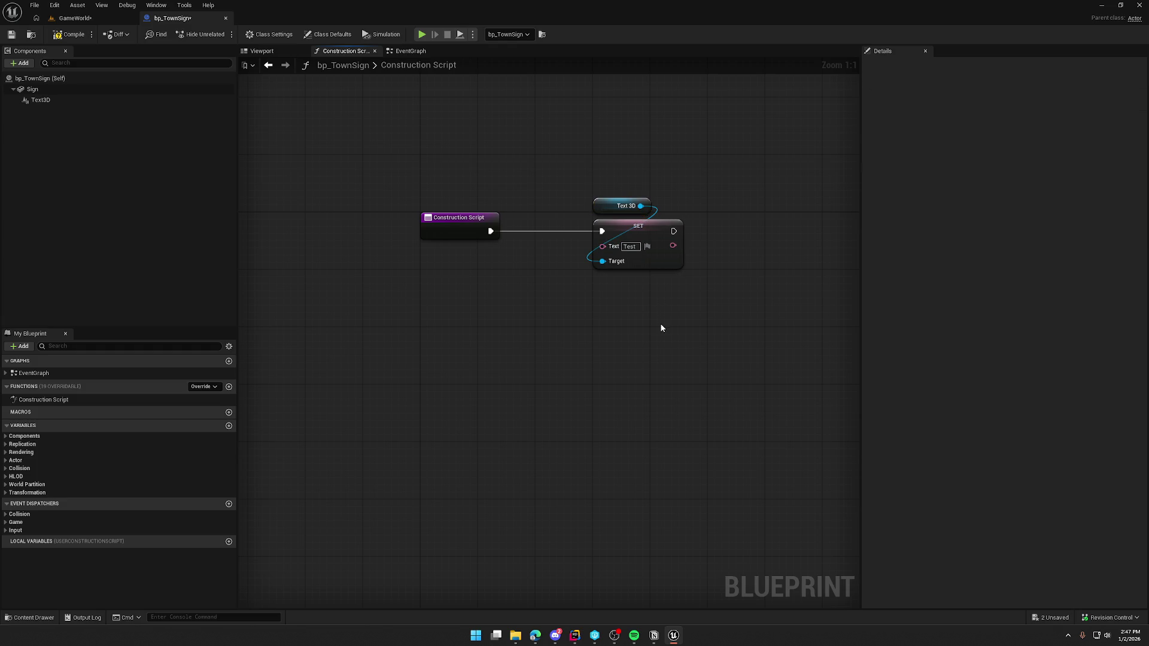
Compile the blueprint and pull a connection from the SET node's unwired Text input
left_click(73, 35)
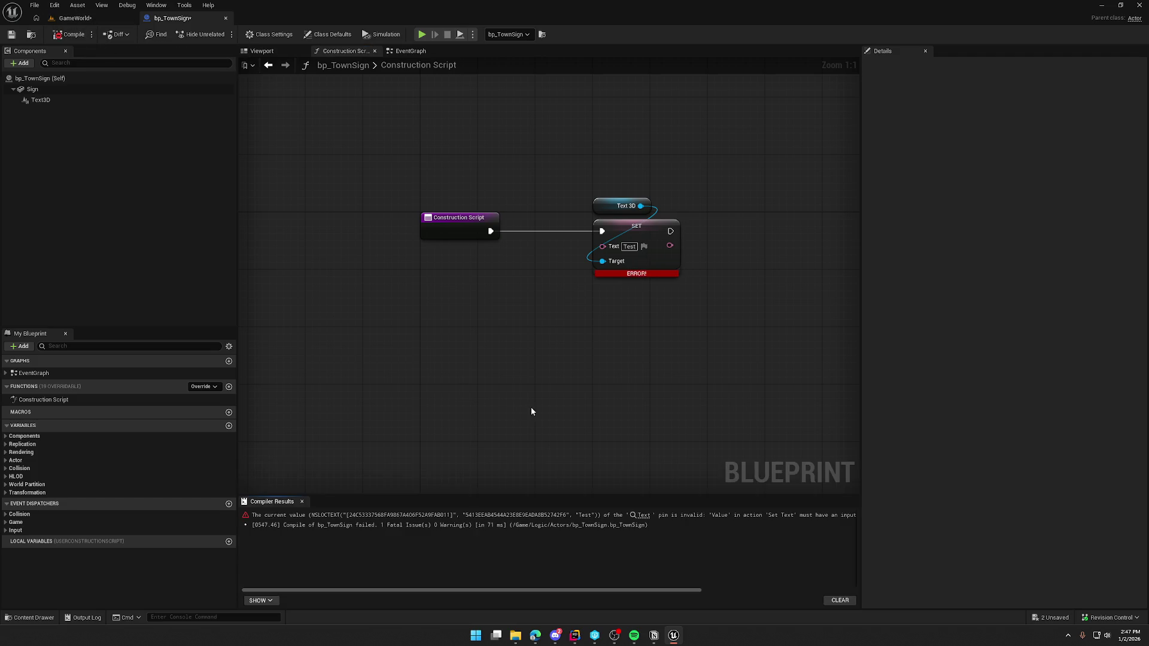
left_click_drag(608, 591, 770, 588)
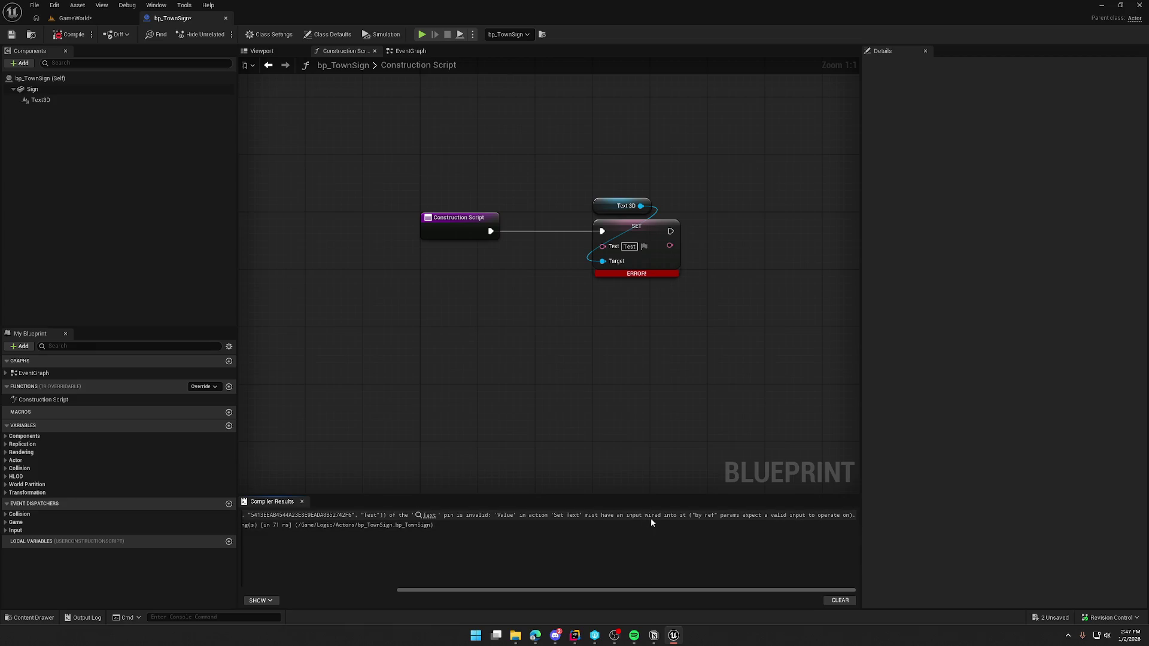
left_click_drag(602, 245, 536, 286)
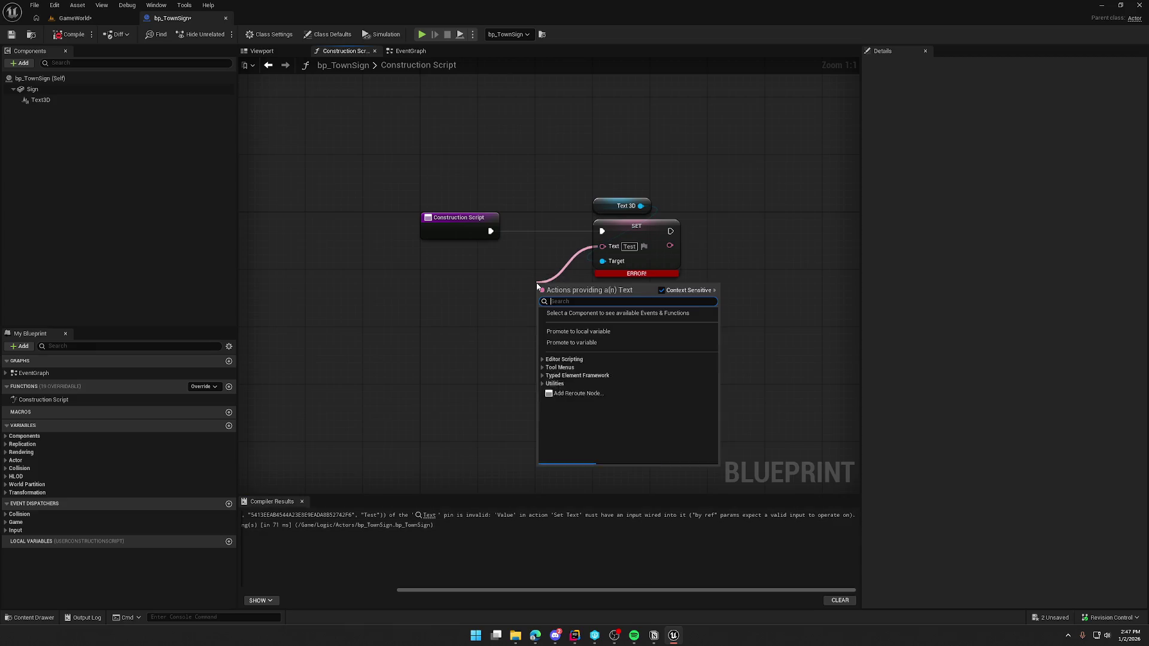
Feed the Text input from a Make Literal Text node set to Test, compile, and check the level
type("make li")
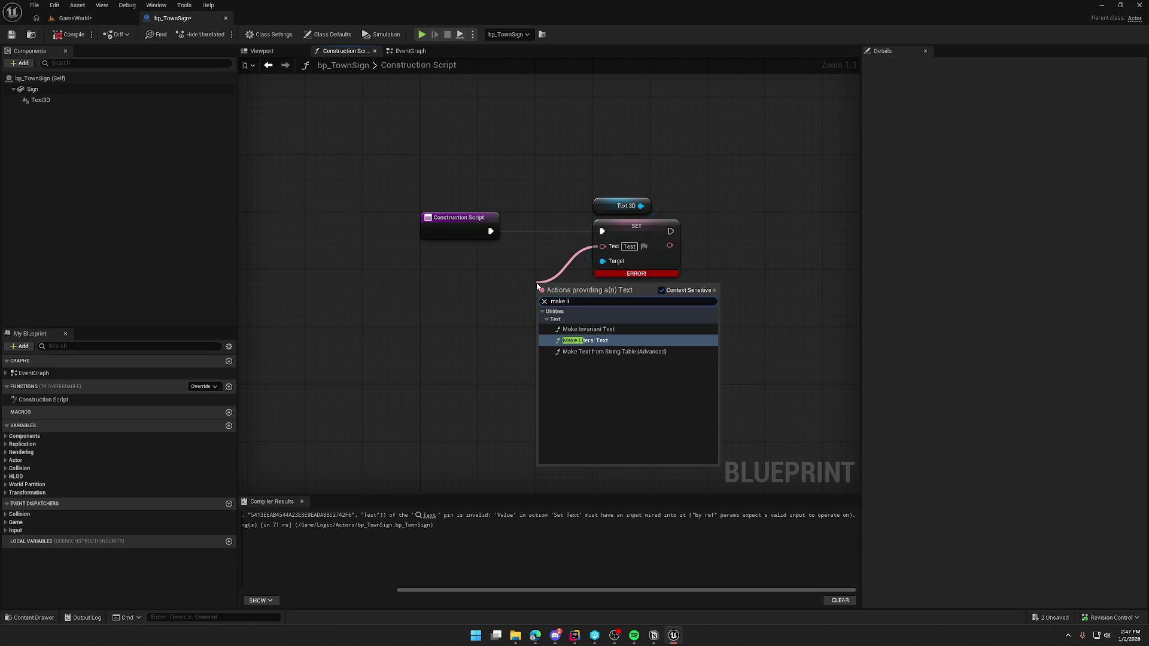
key("Return")
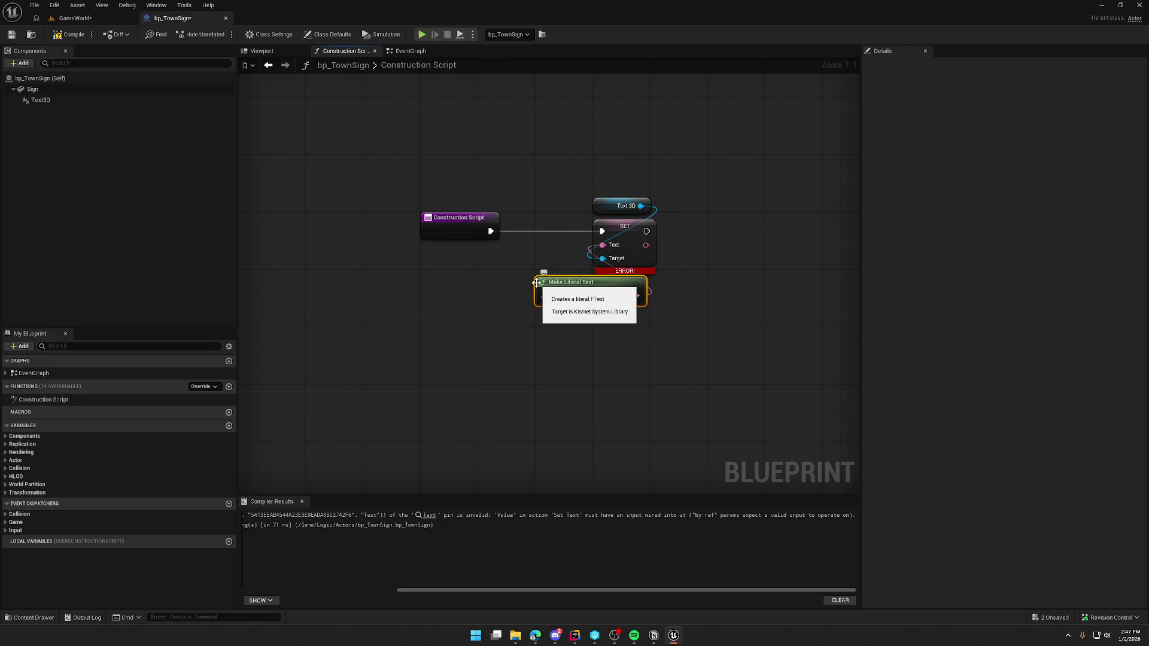
left_click_drag(574, 293, 498, 284)
type("Test")
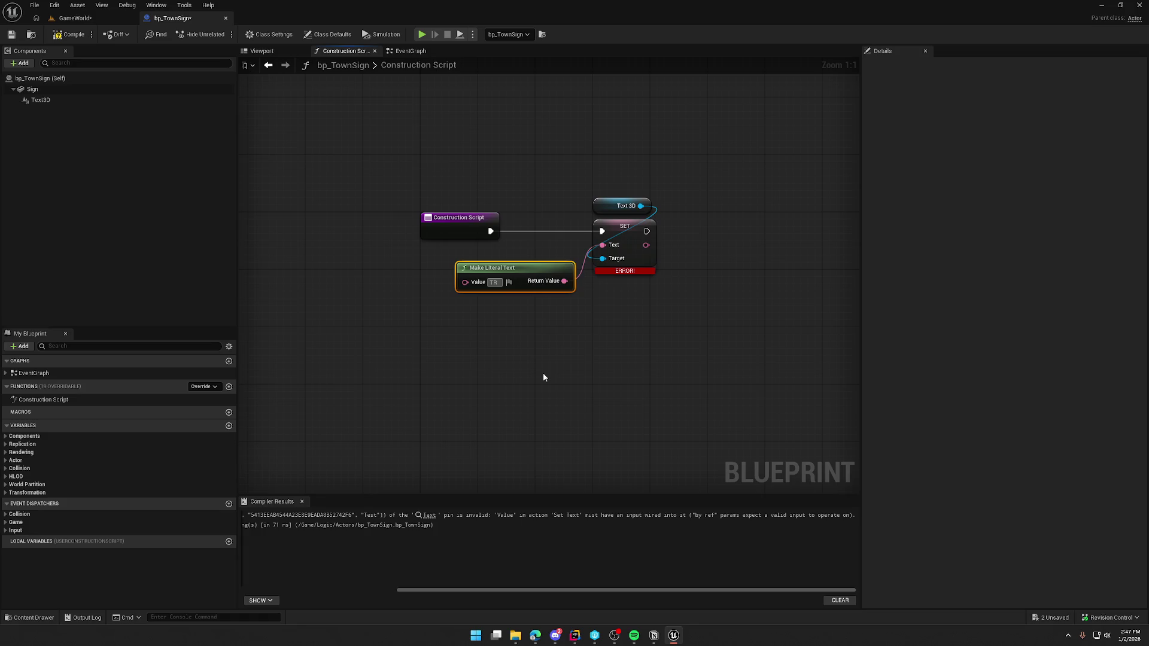
left_click(543, 375)
left_click(70, 35)
left_click(75, 17)
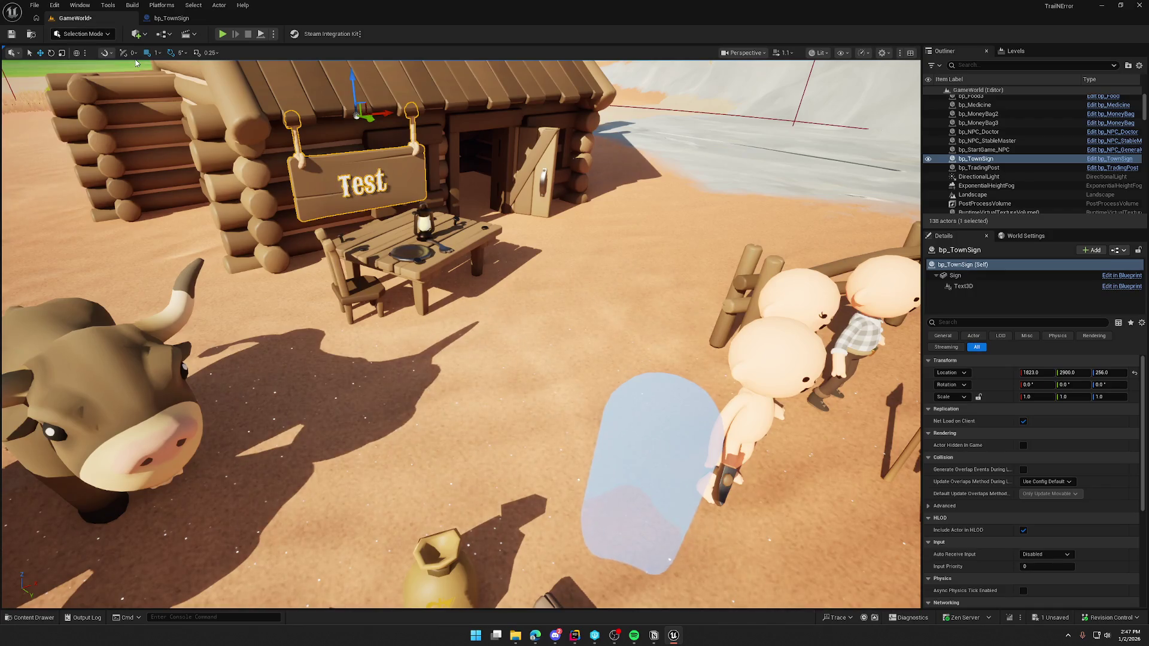
Replace the literal node by promoting the Text input to a variable named SignText
left_click(171, 18)
left_click(491, 267)
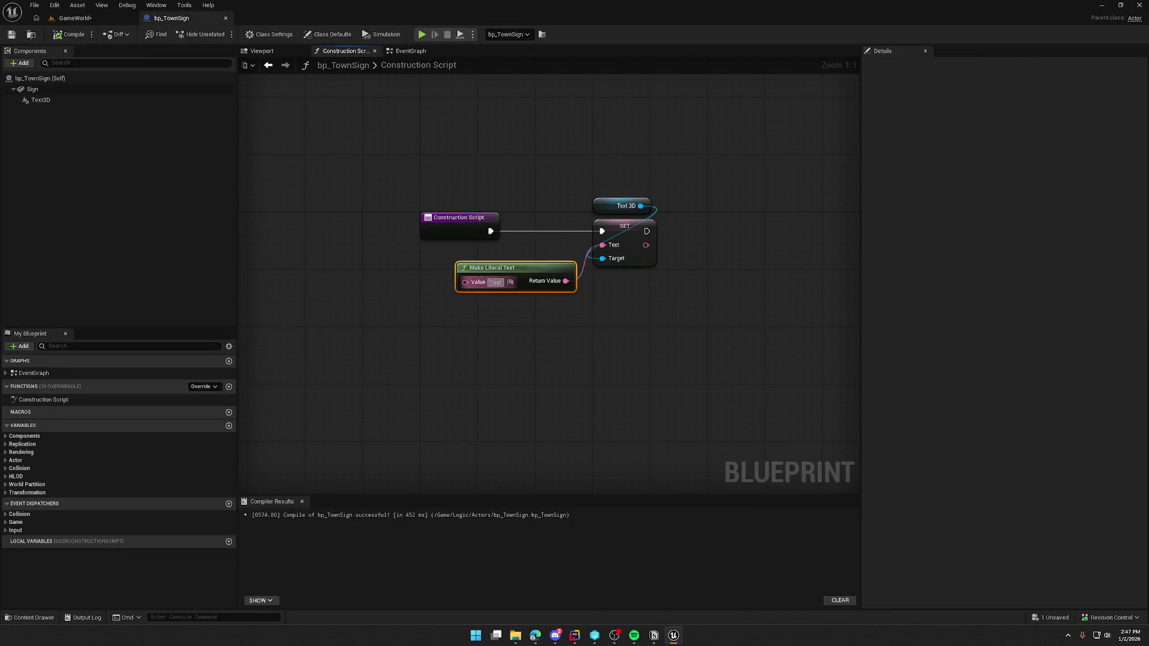
key("Delete")
left_click_drag(602, 246, 545, 275)
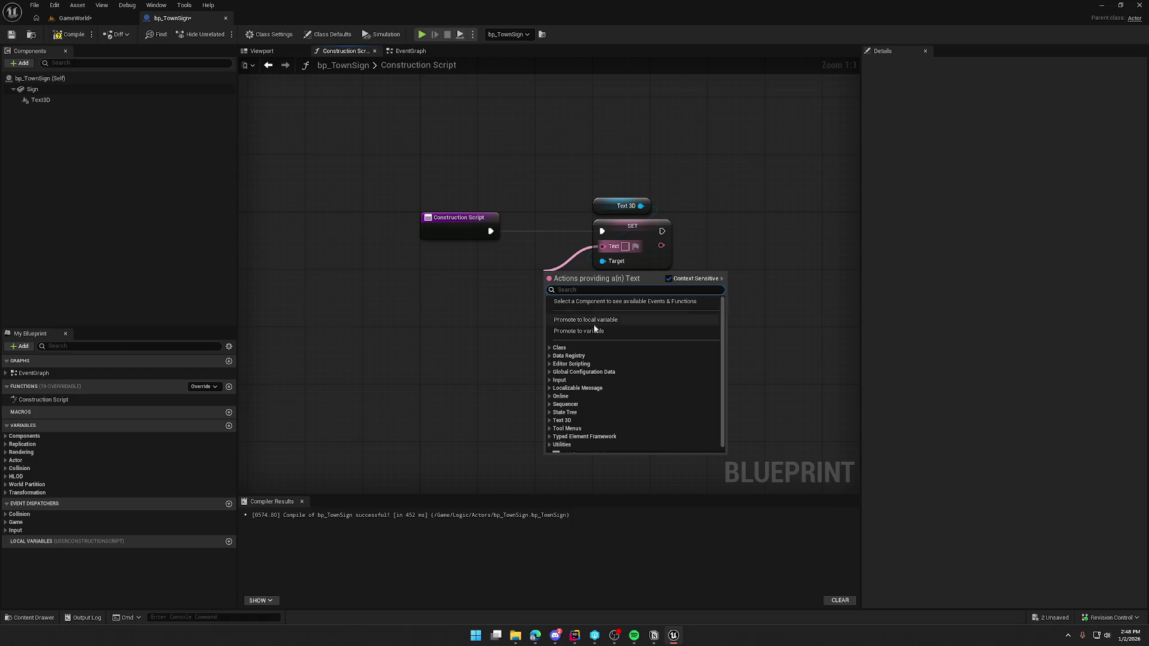
left_click(601, 332)
type("SignText")
key("Return")
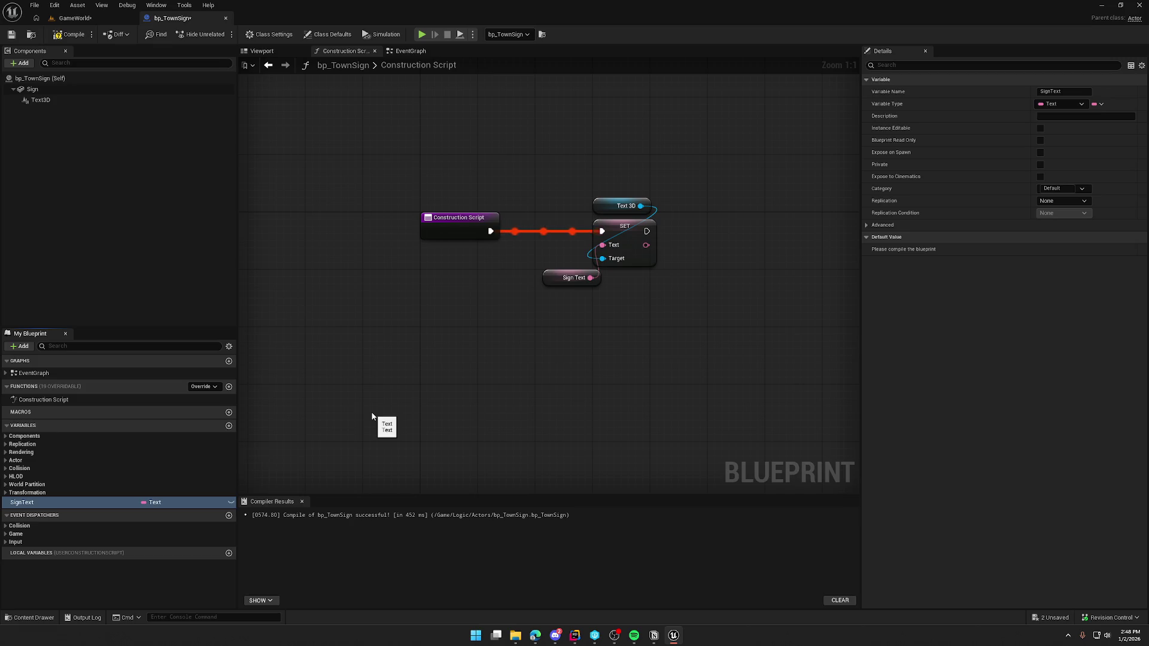
Make SignText instance-editable with a default value of Shop and compile
left_click(231, 502)
key("F7")
left_click(1052, 249)
type("Shop")
left_click(58, 38)
left_click(75, 17)
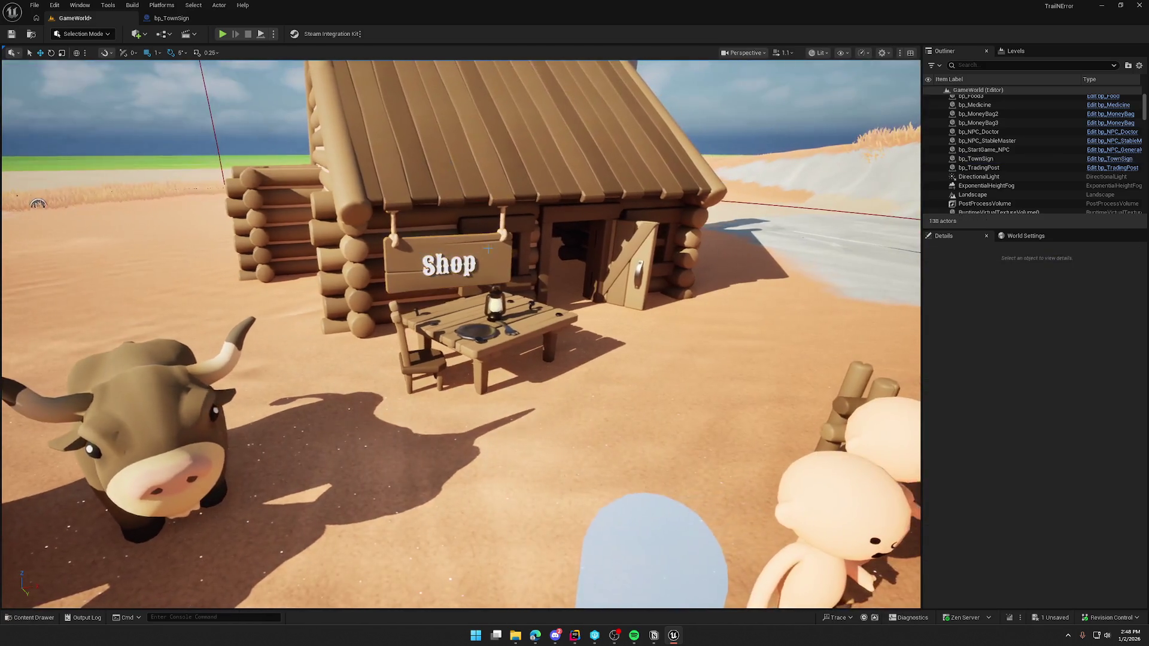
Set the placed cabin sign's Sign Text to Doctor
left_click(486, 250)
left_click(1030, 421)
type("Doc")
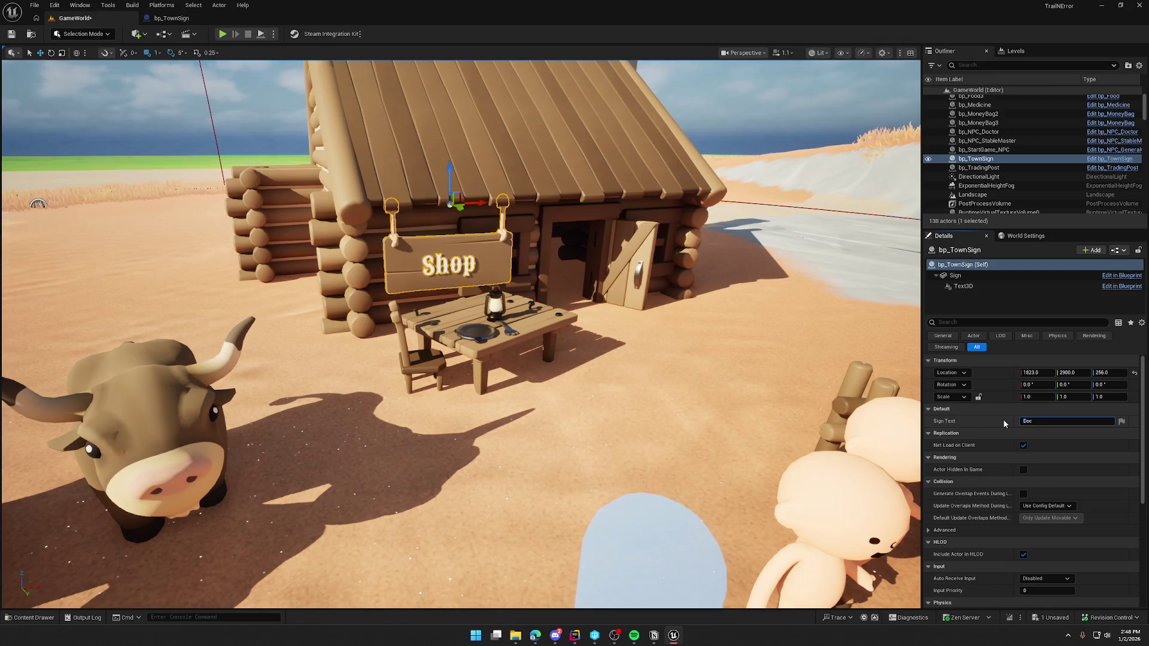
type("tor")
key("Return")
key("Escape")
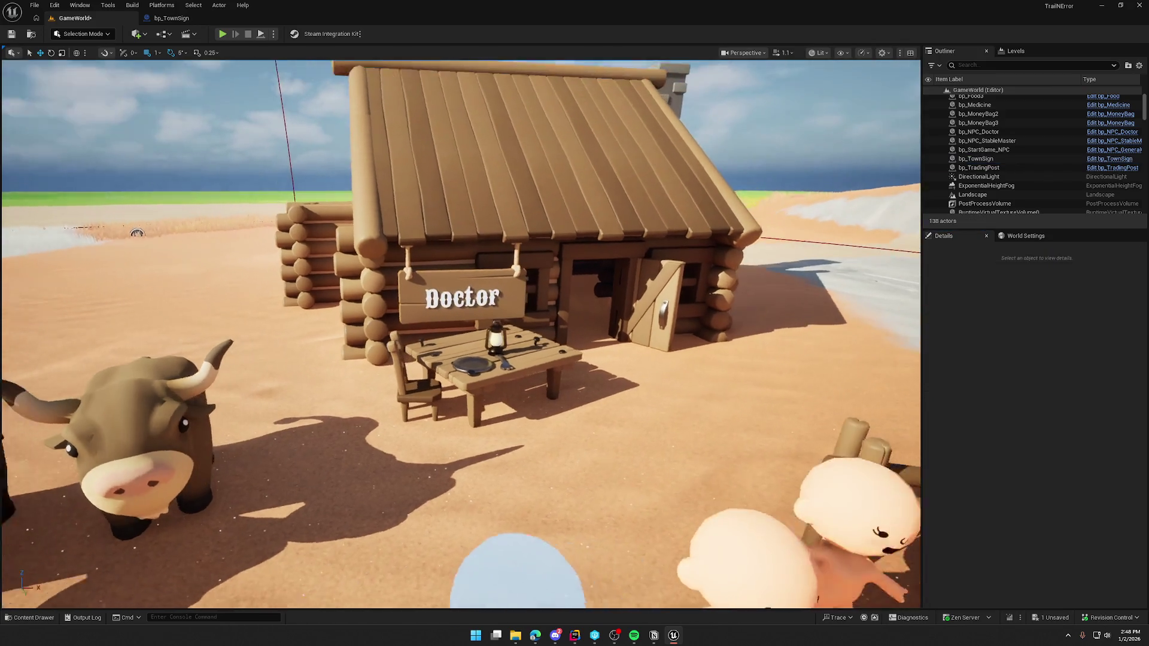
scroll(713, 370, "down", 3)
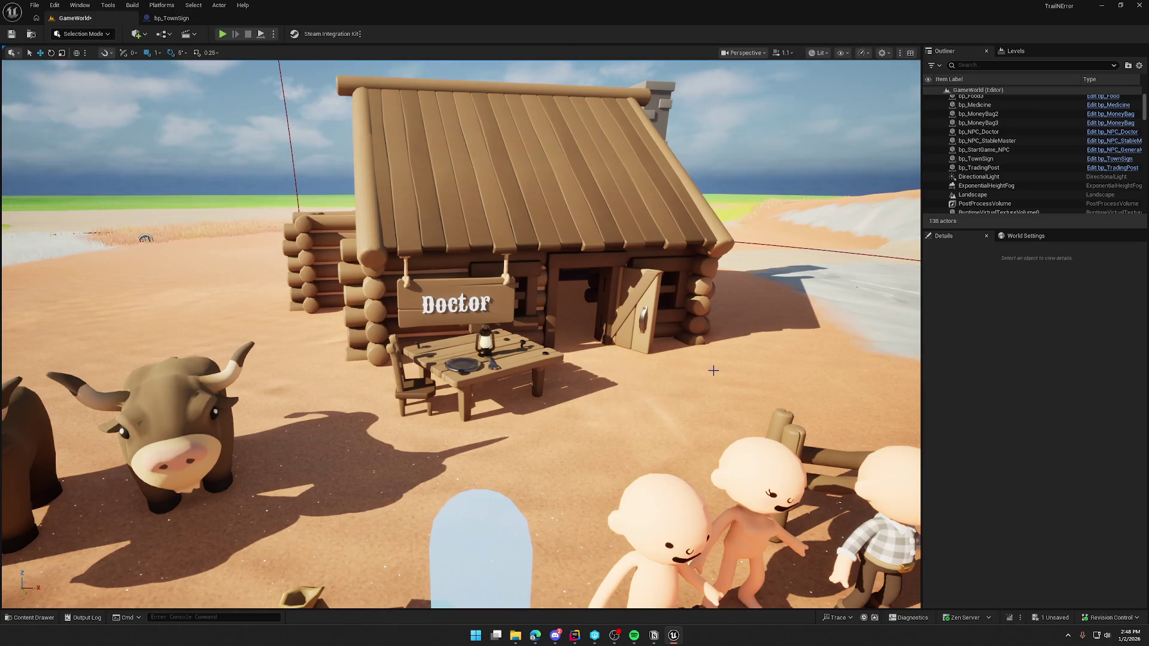
Open bp_TownSign from the sign and show the Text3D component's details
left_click(444, 315)
left_click(176, 21)
left_click(38, 100)
scroll(964, 390, "down", 10)
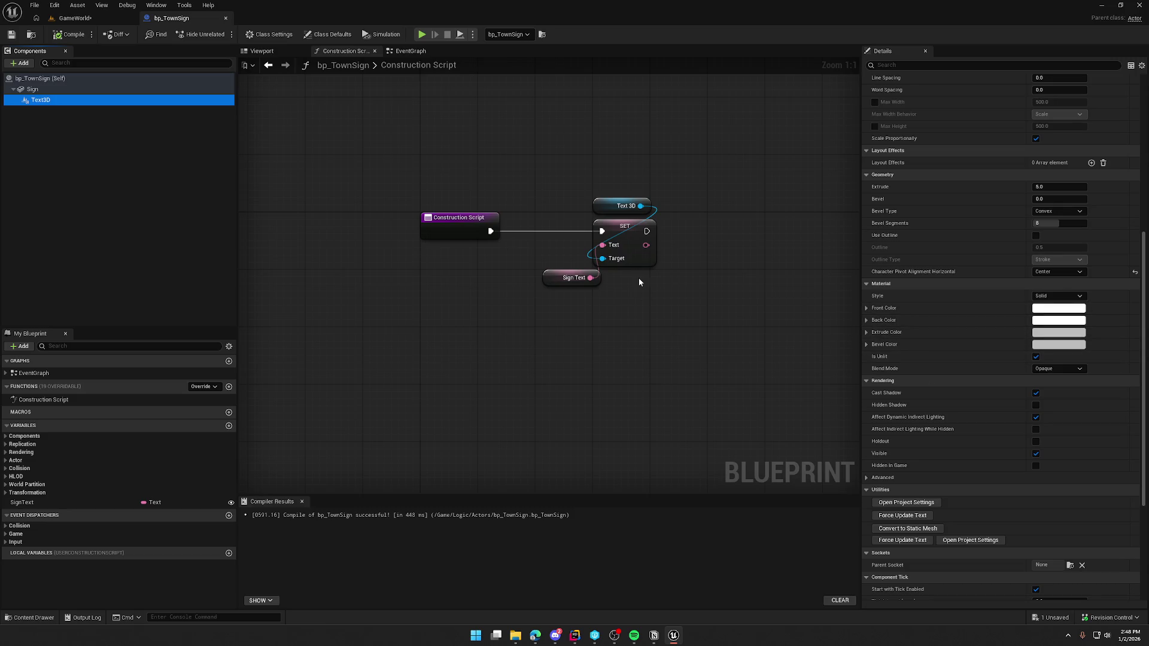
Frame the Shop text in the preview, try a thicker bevel, then reset it to 0 with Convex type
left_click(274, 52)
key("f")
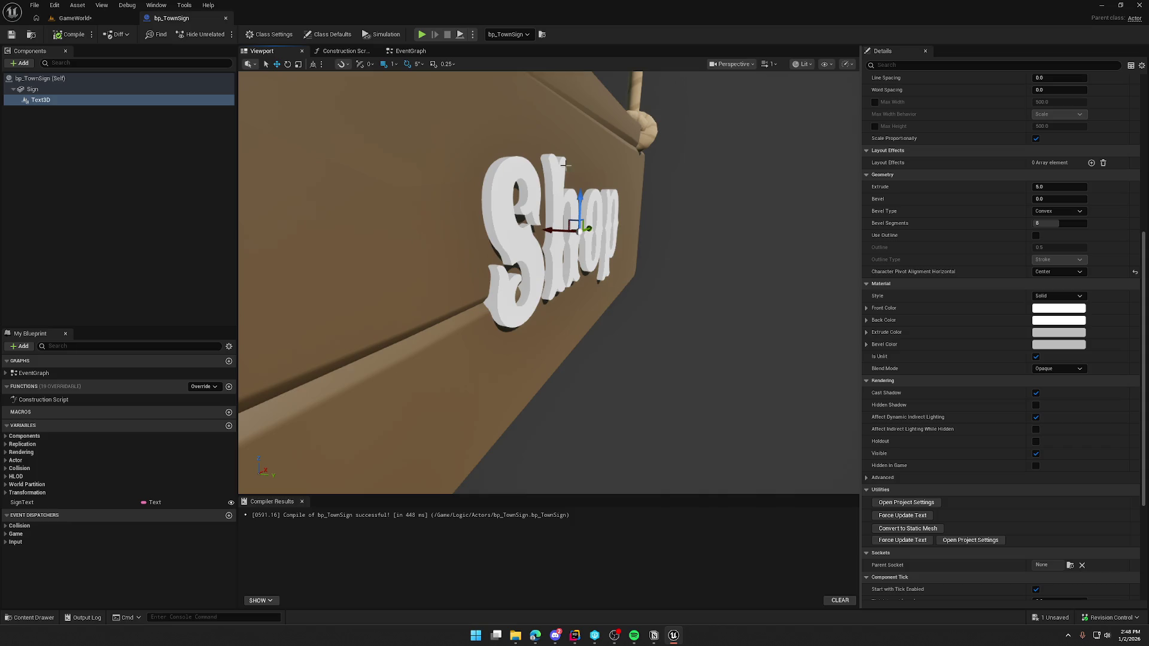
scroll(933, 323, "up", 3)
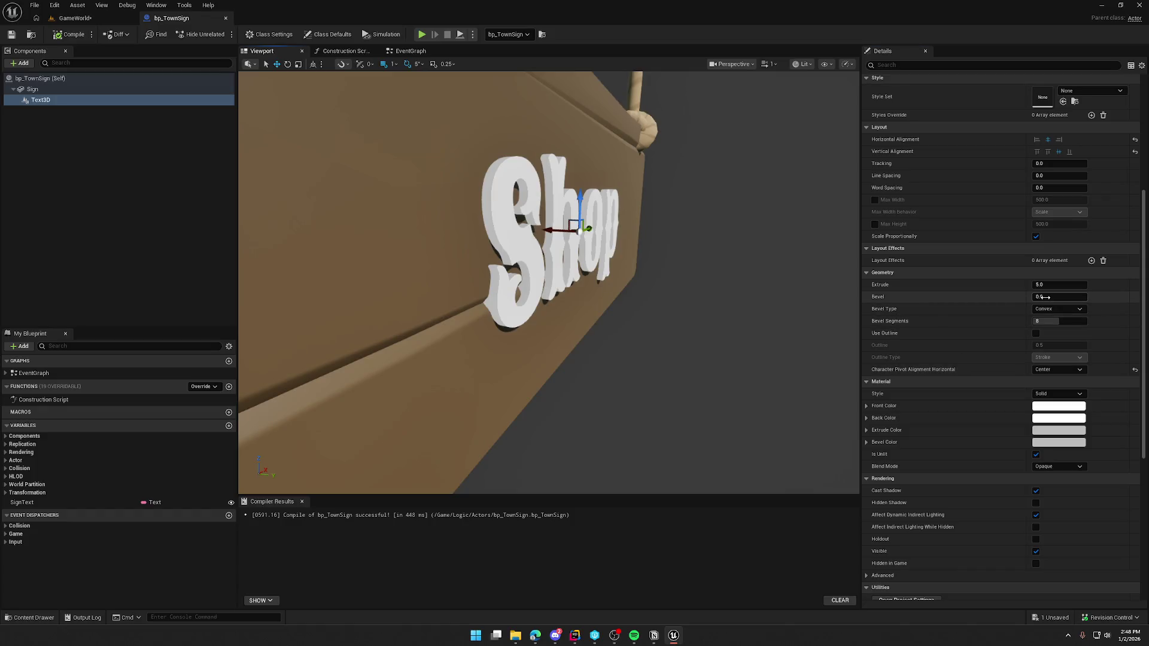
mouse_move(1059, 297)
left_mouse_down()
mouse_move(1107, 297)
mouse_move(1077, 297)
left_mouse_up()
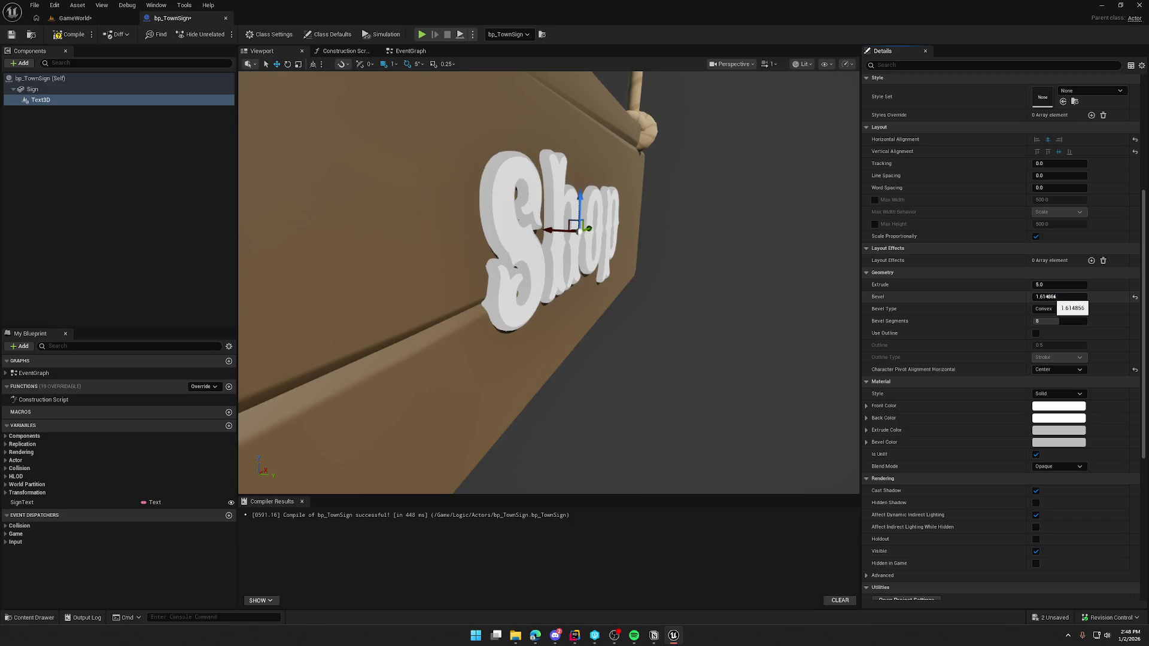
key("Return")
key("f")
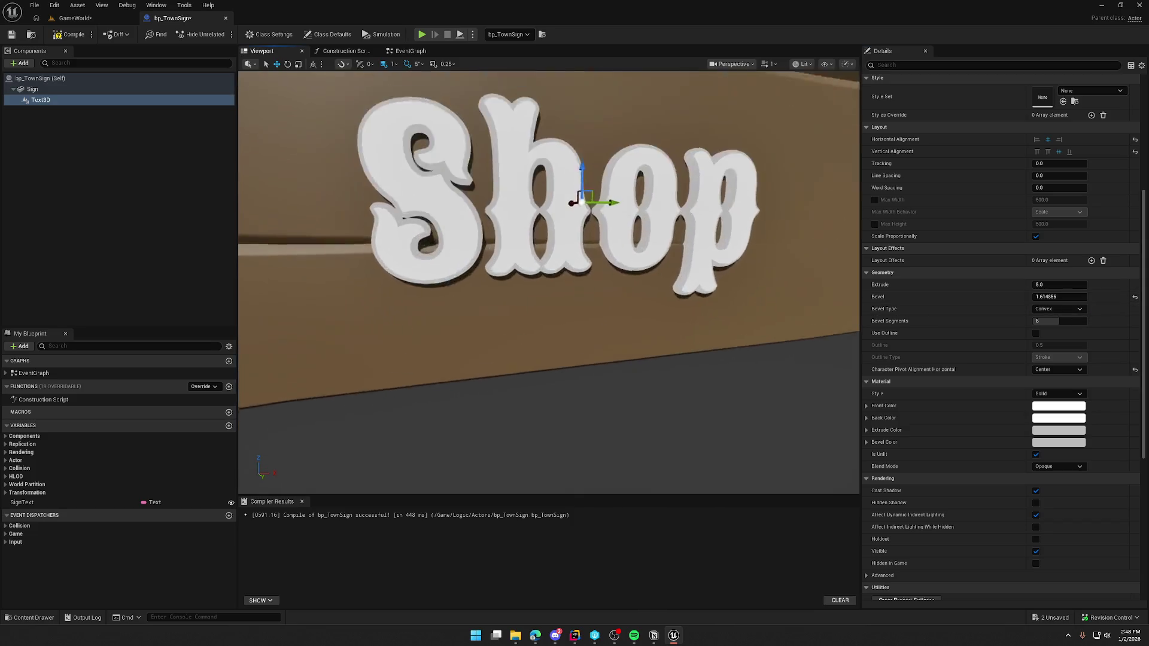
left_click(1136, 297)
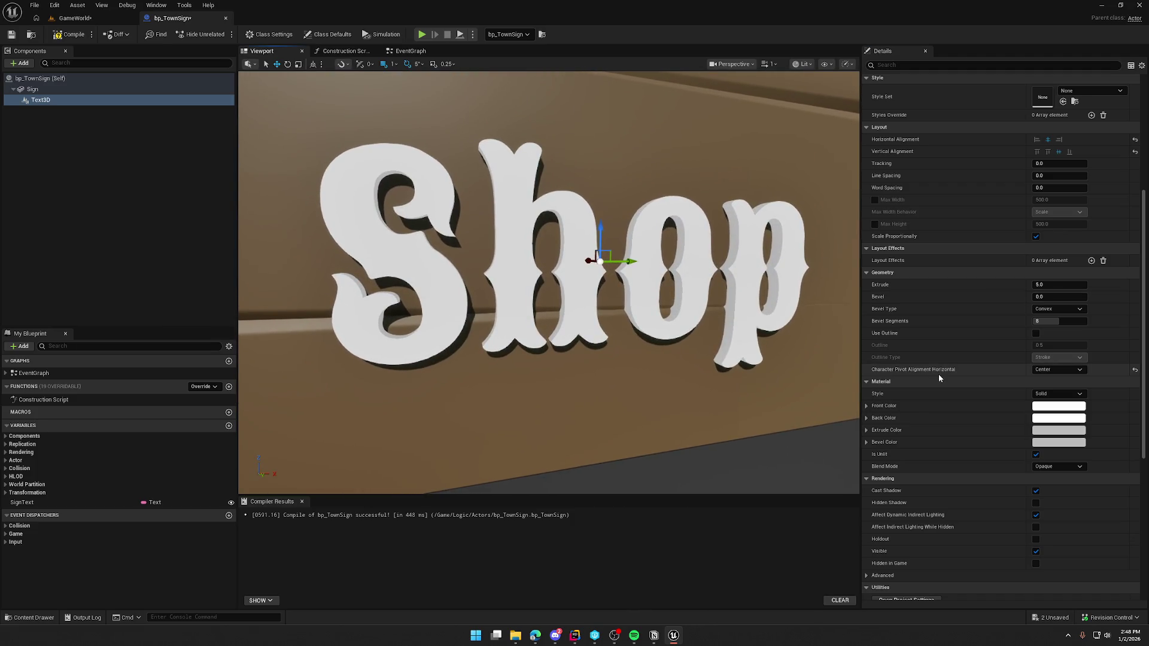
left_click(1069, 310)
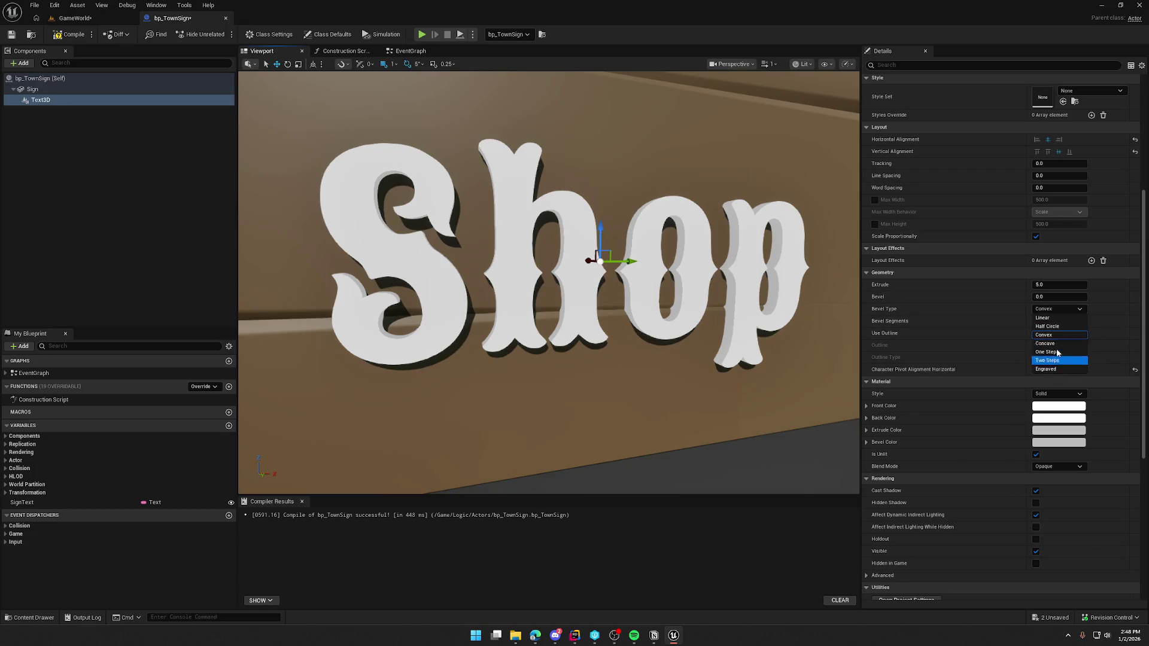
left_click(1057, 307)
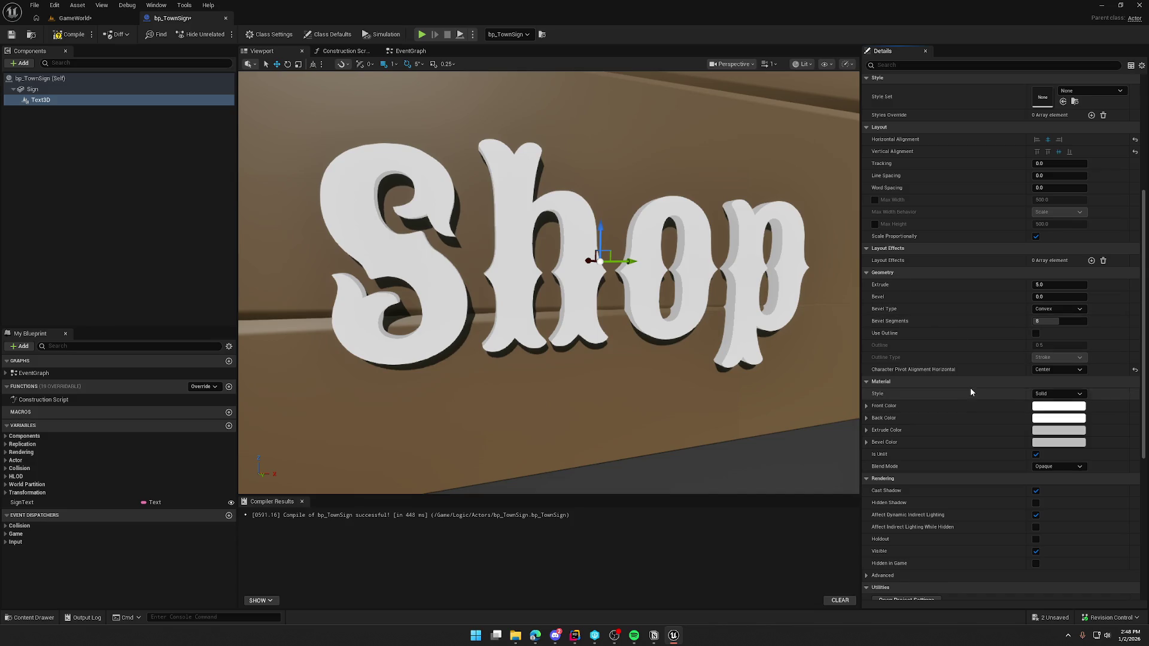
Try Gradient and Texture material styles, settle on Solid, and recompile
left_click(1063, 396)
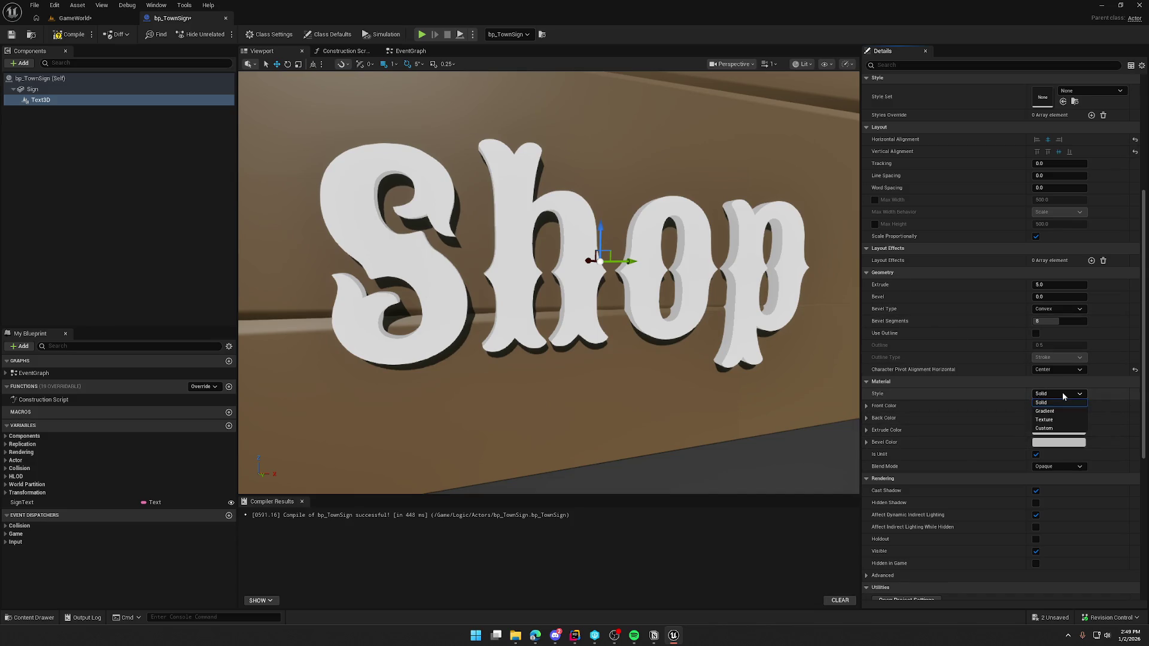
left_click(1046, 411)
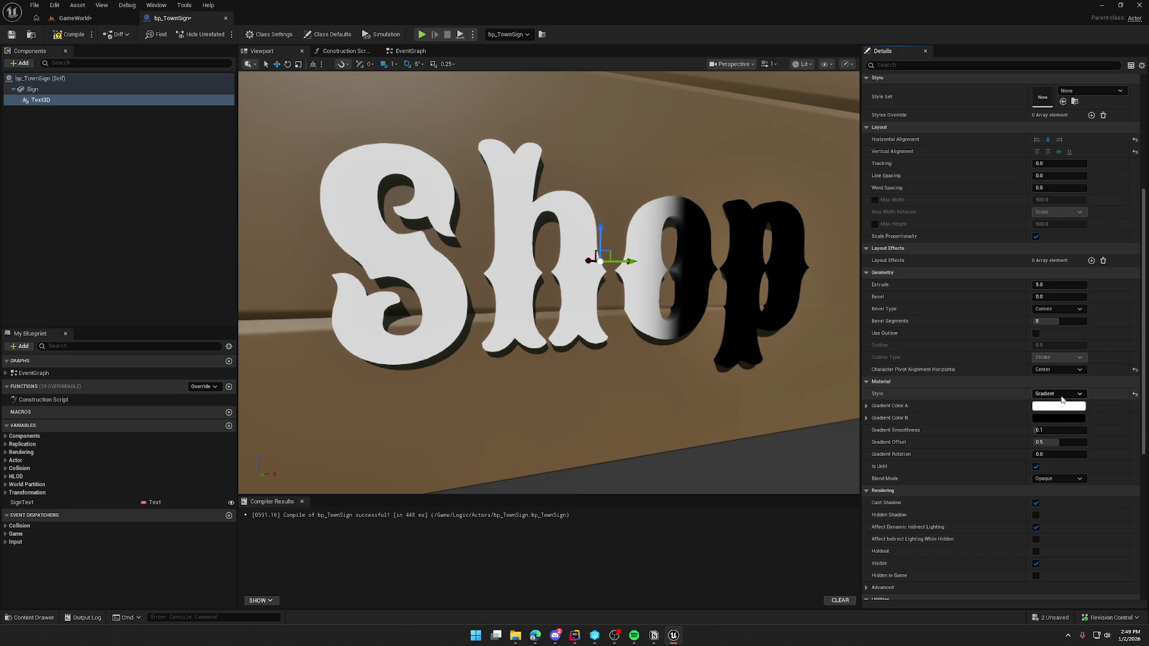
left_click(1059, 395)
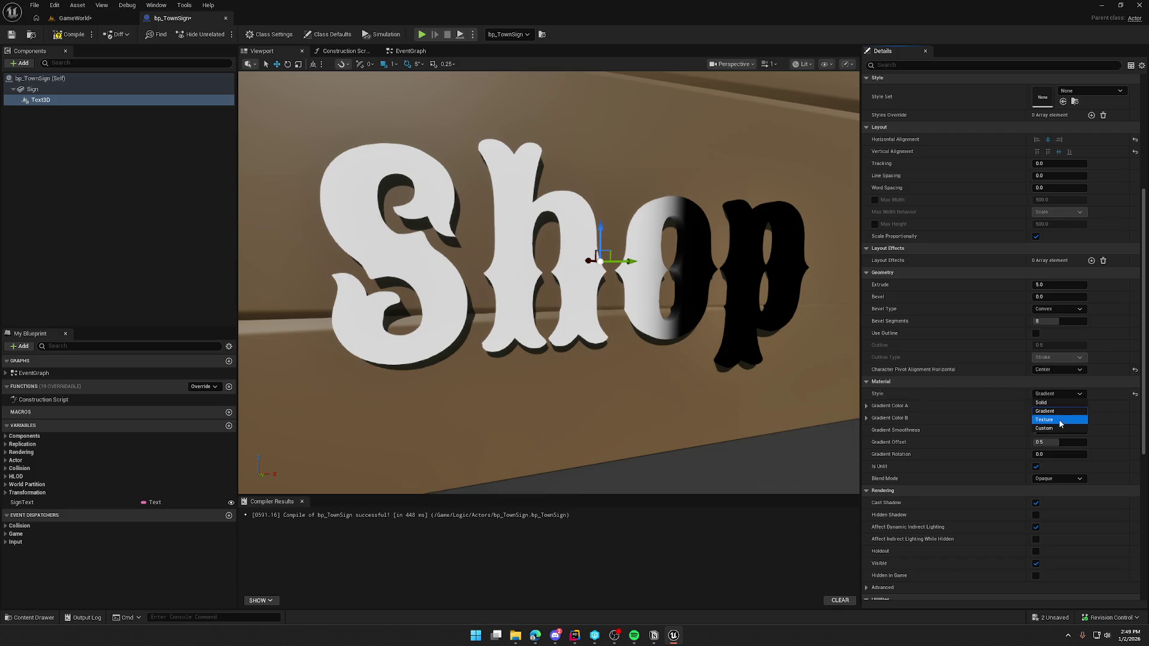
left_click(1059, 420)
left_click(1065, 395)
left_click(1044, 402)
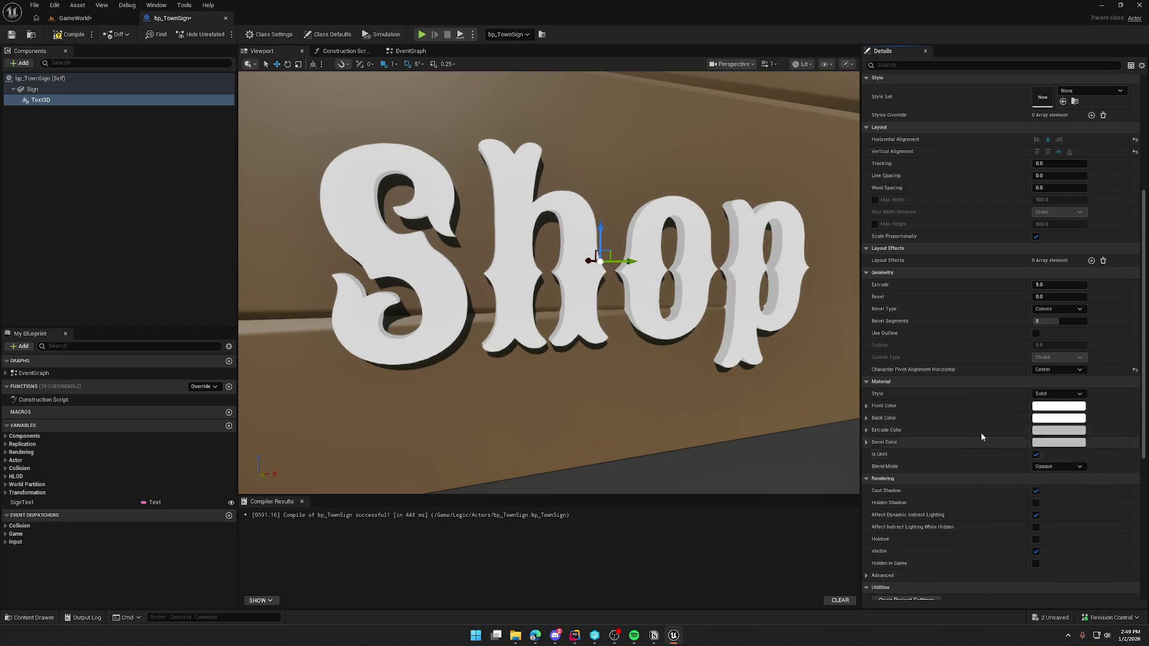
scroll(608, 327, "down", 5)
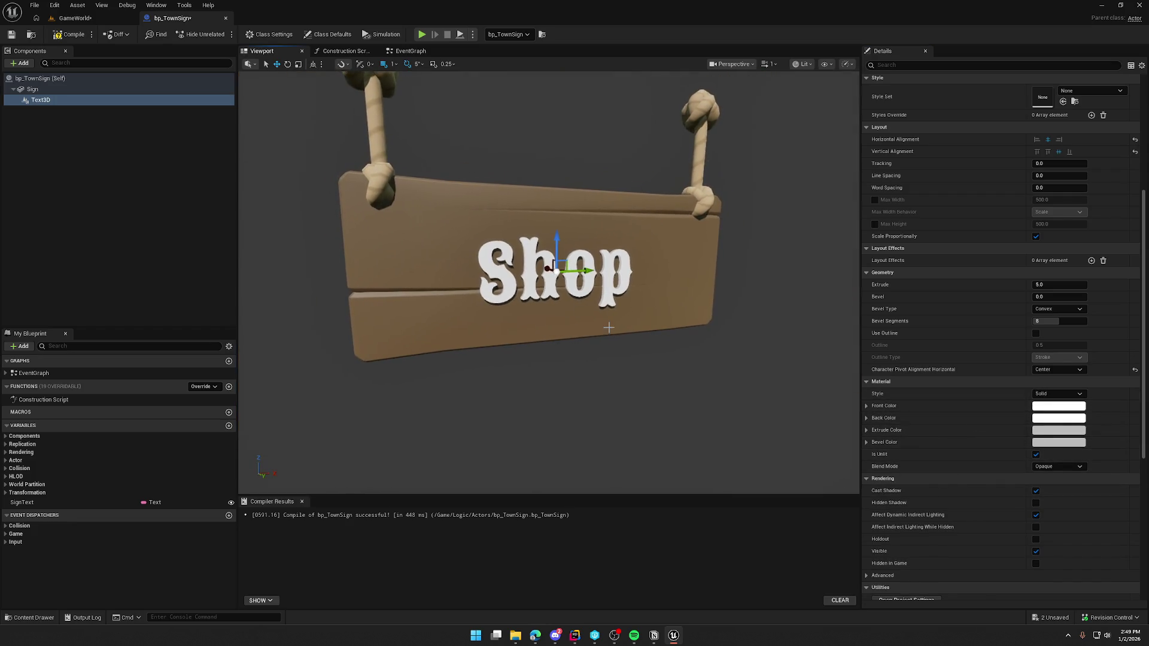
left_click(69, 34)
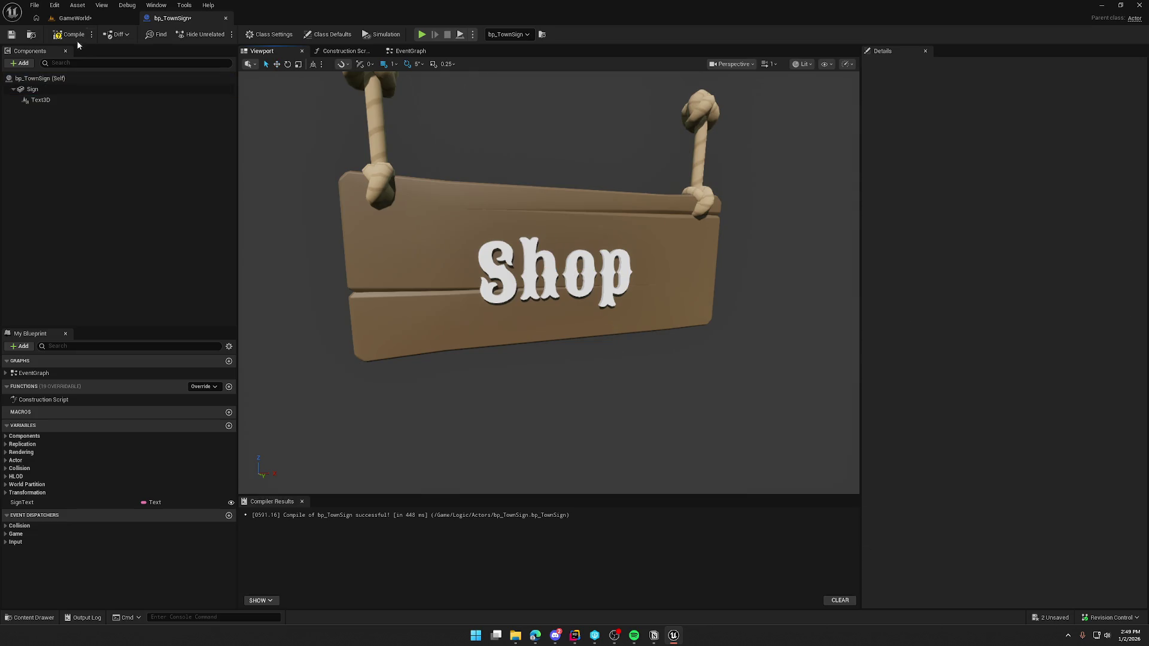
Close Compiler Results and confirm the cabin sign's Sign Text reads Doctor in GameWorld
left_click(303, 502)
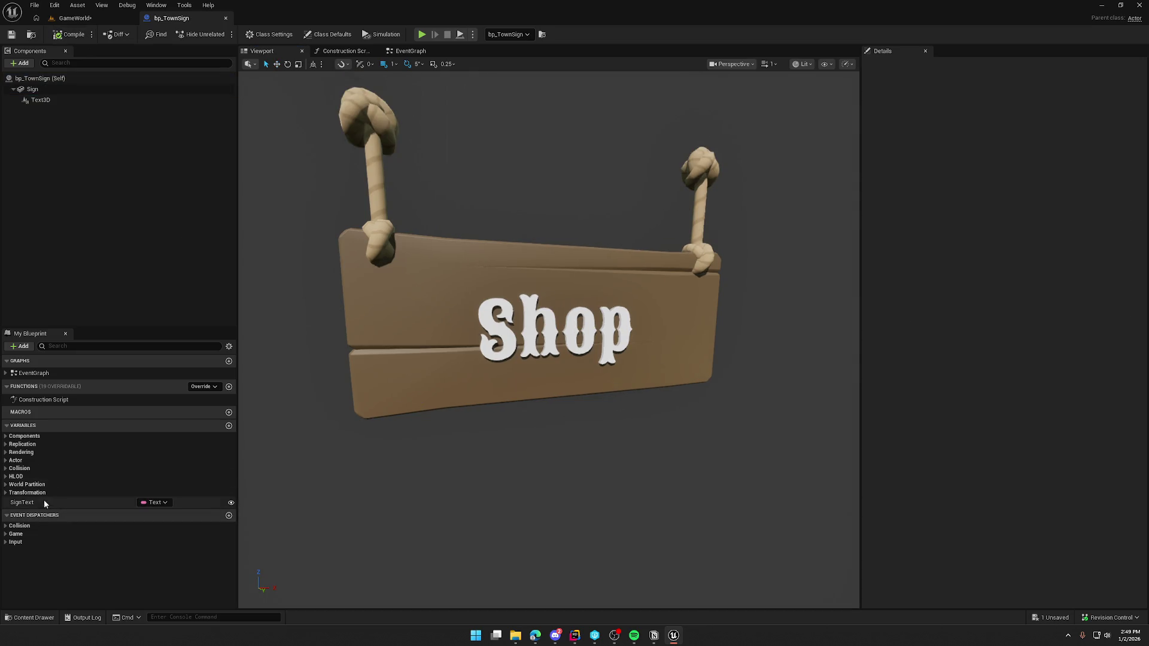
left_click(75, 18)
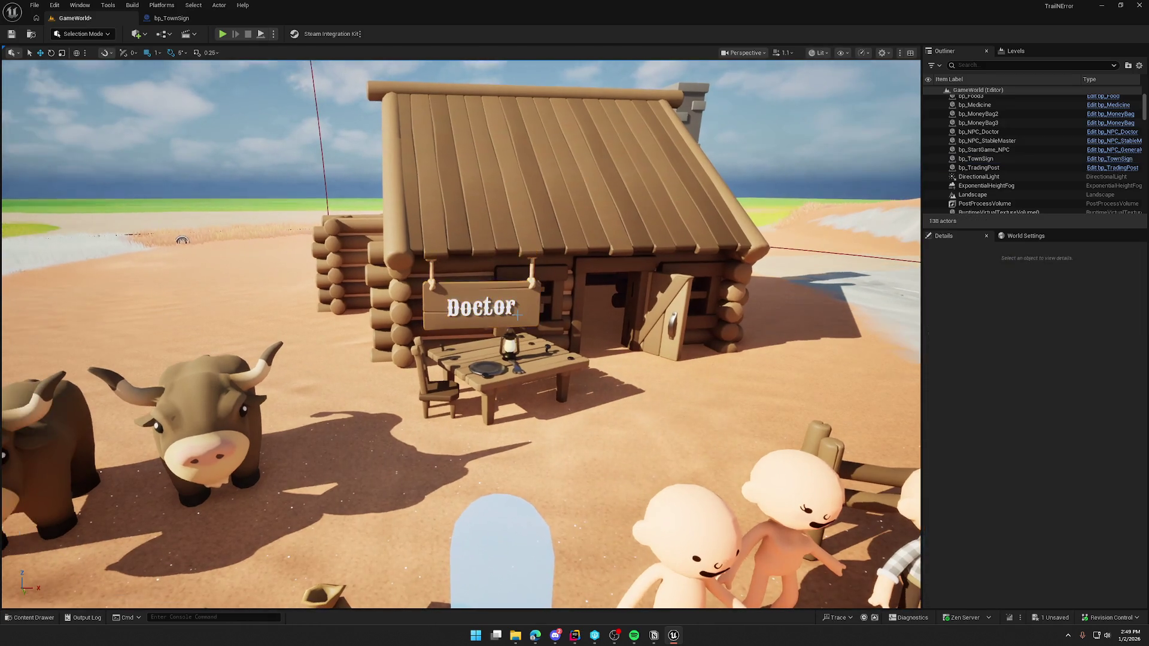
scroll(467, 294, "up", 5)
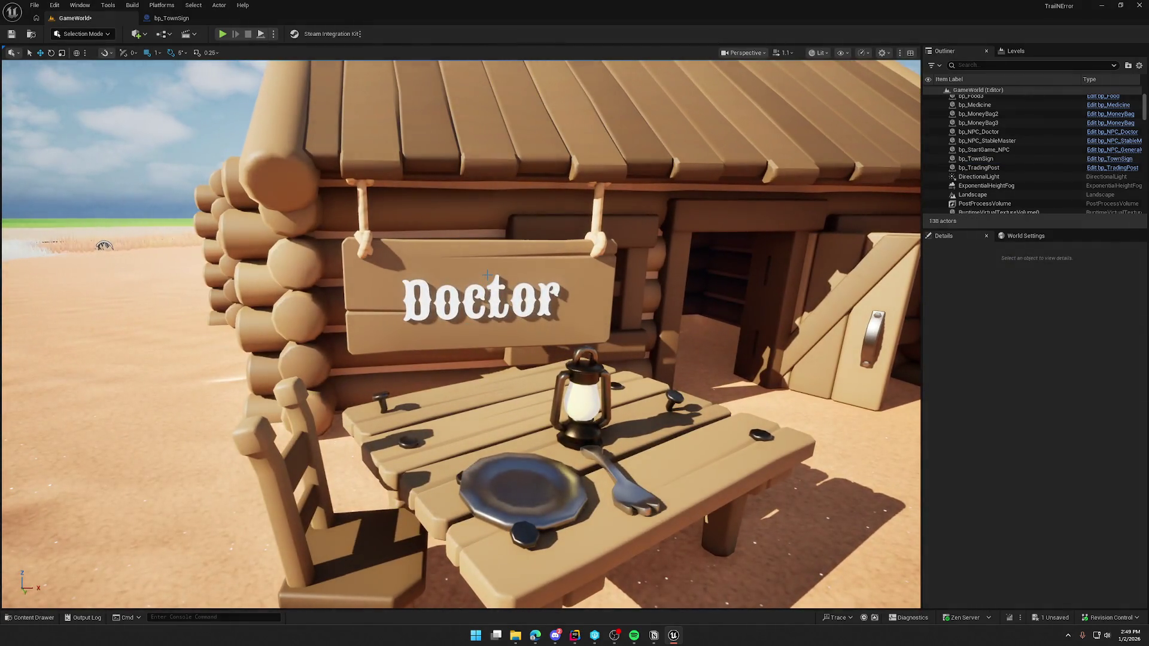
left_click(486, 276)
left_click(1053, 421)
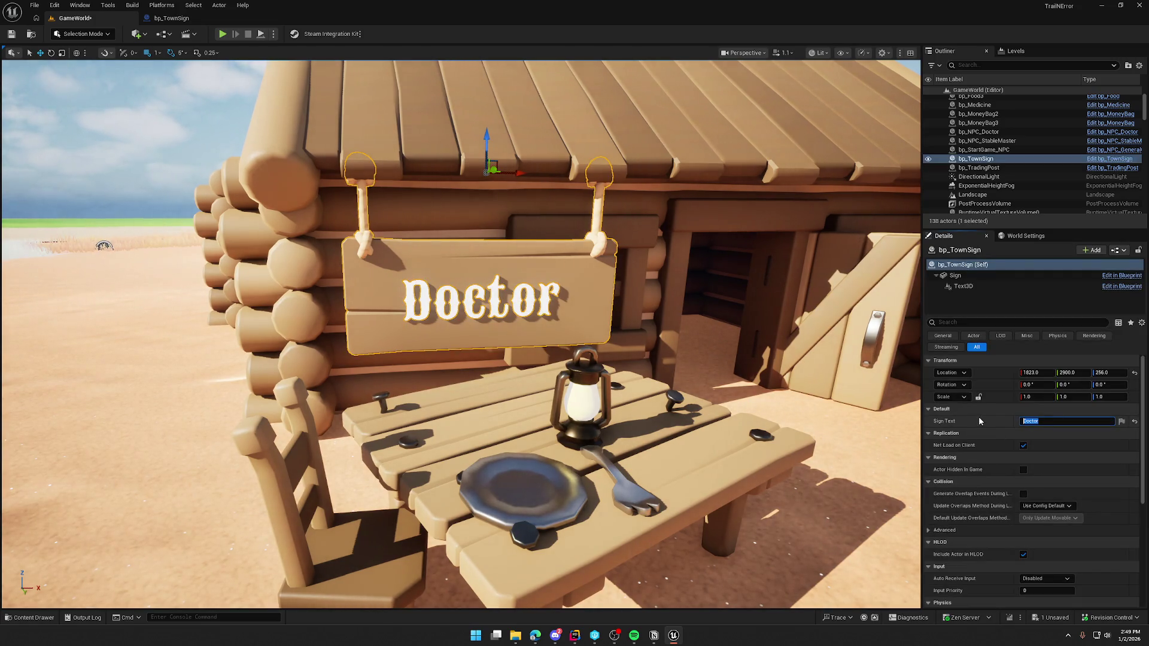
Save the level, pull the camera out over the town, and close the Unreal Editor
left_click_drag(670, 383, 664, 383)
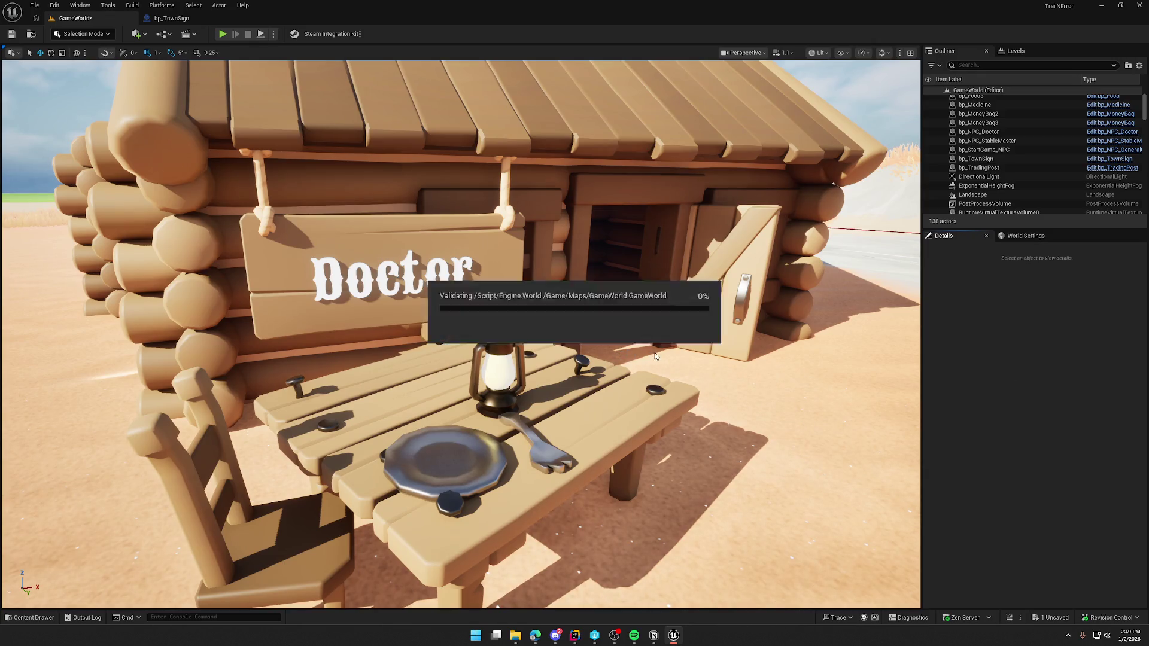
key("ctrl+s")
left_click_drag(667, 297, 666, 326)
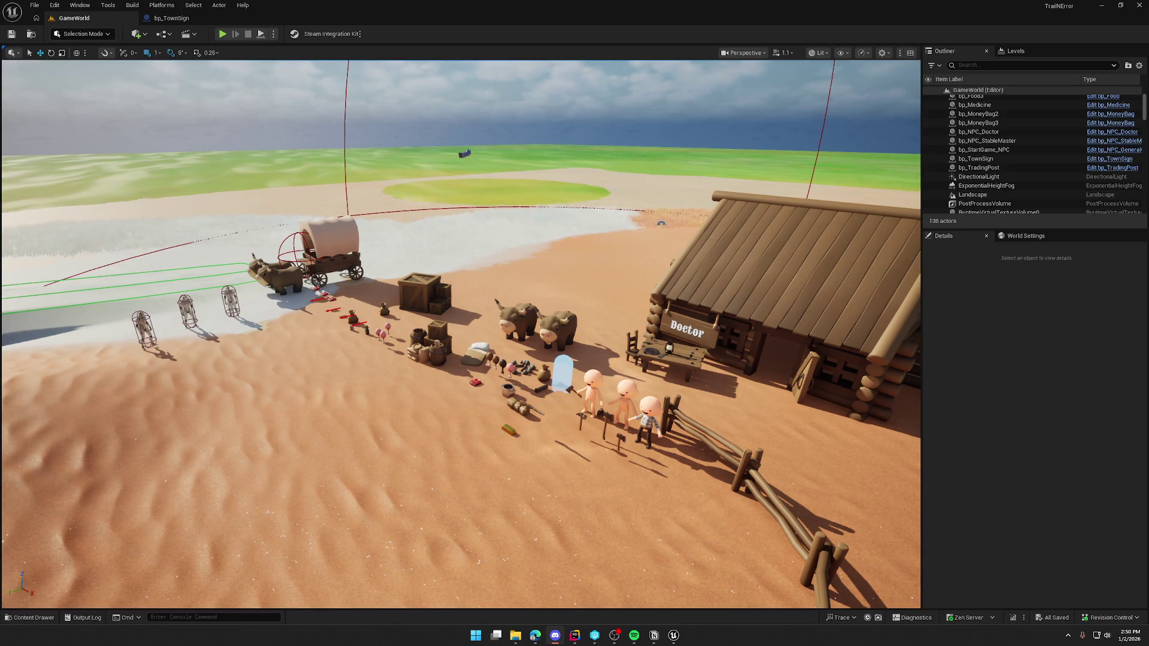
left_click(1138, 8)
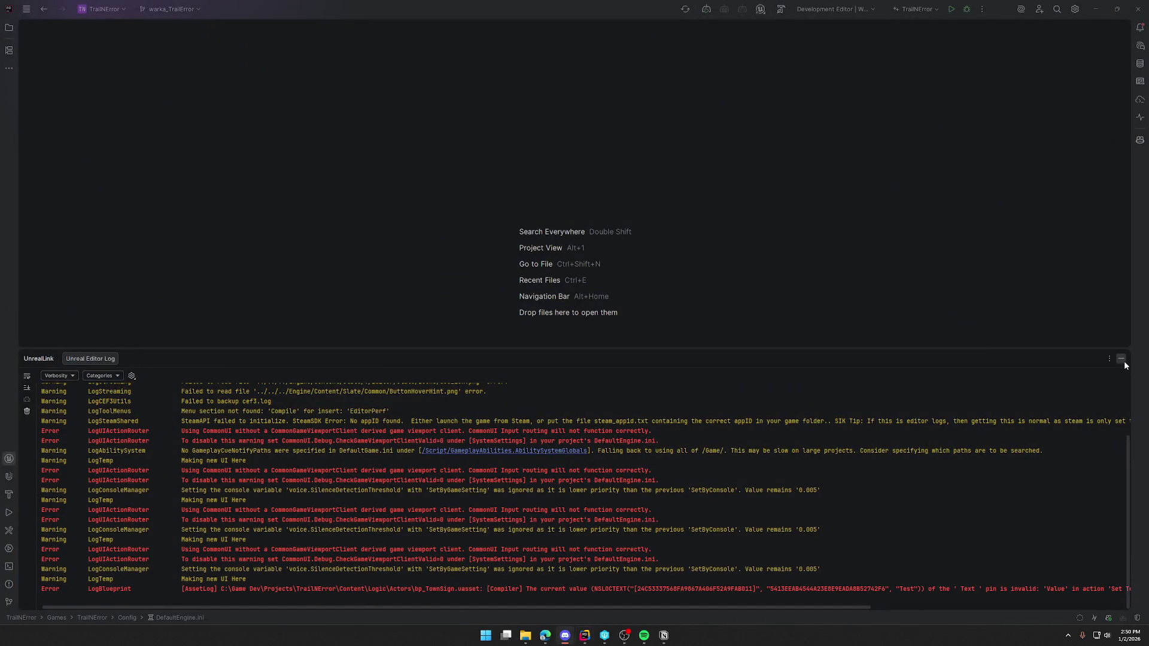
Hide Rider's Unreal Editor Log panel and bring the TrailNError project back into focus
left_click(1121, 359)
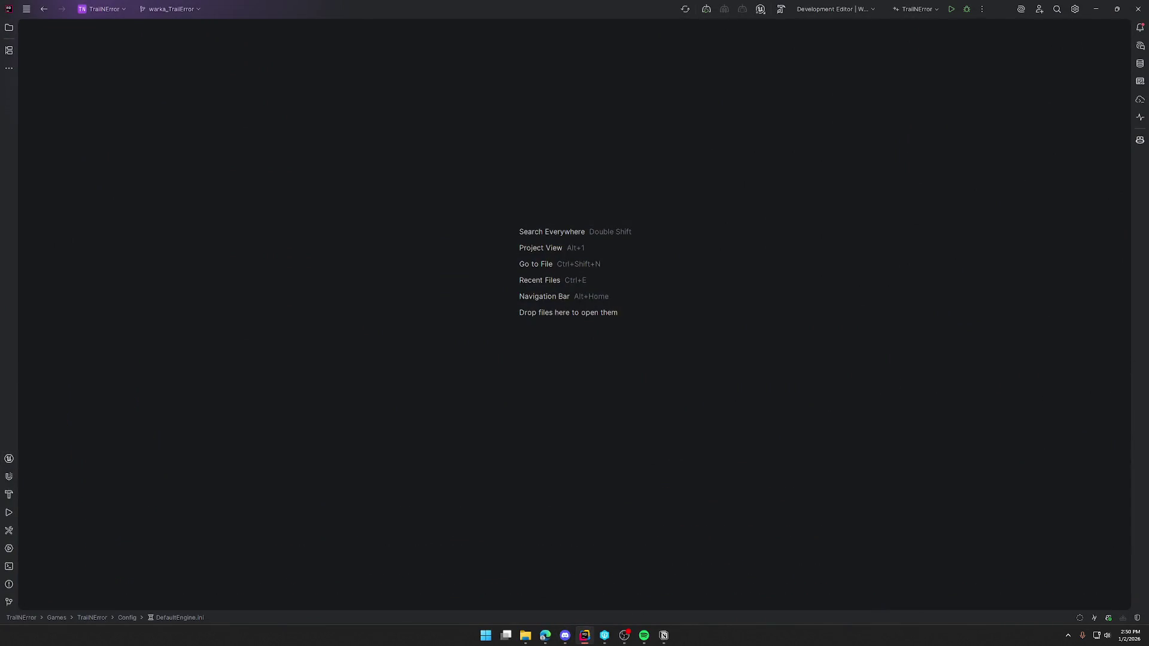
left_click(599, 634)
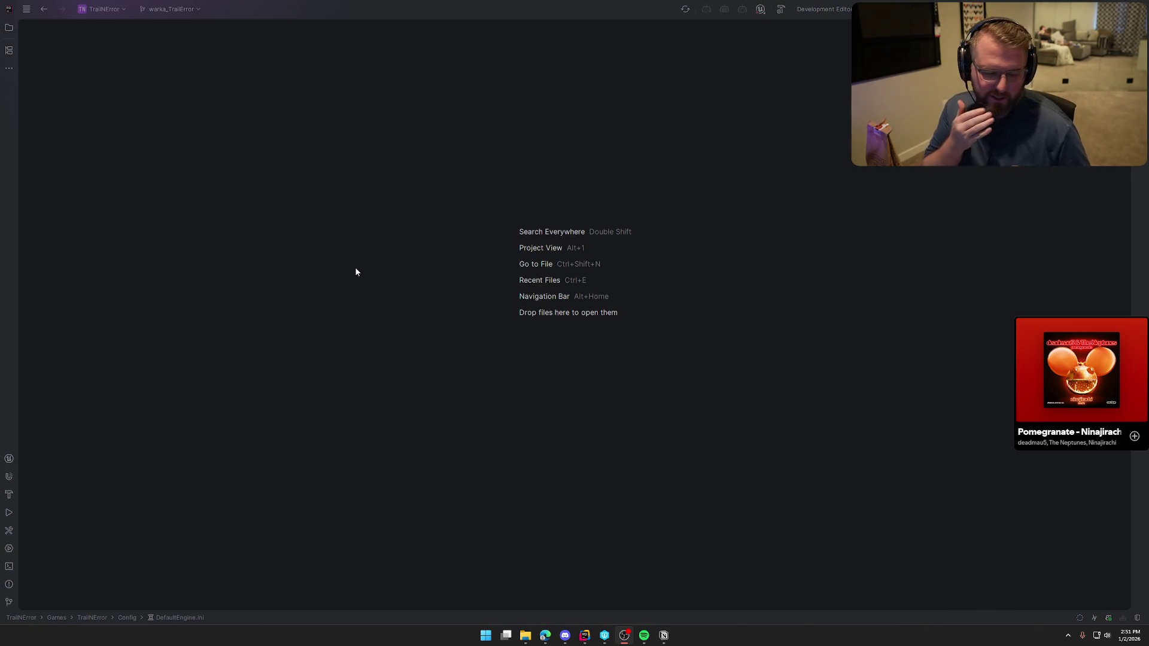
left_click(342, 249)
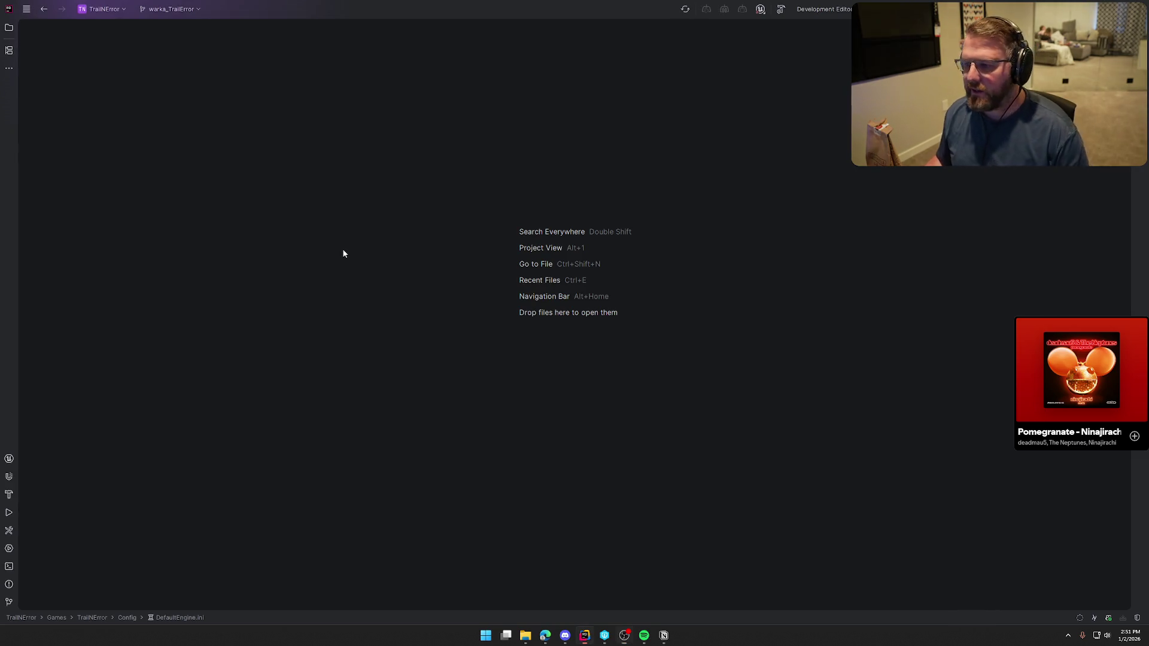